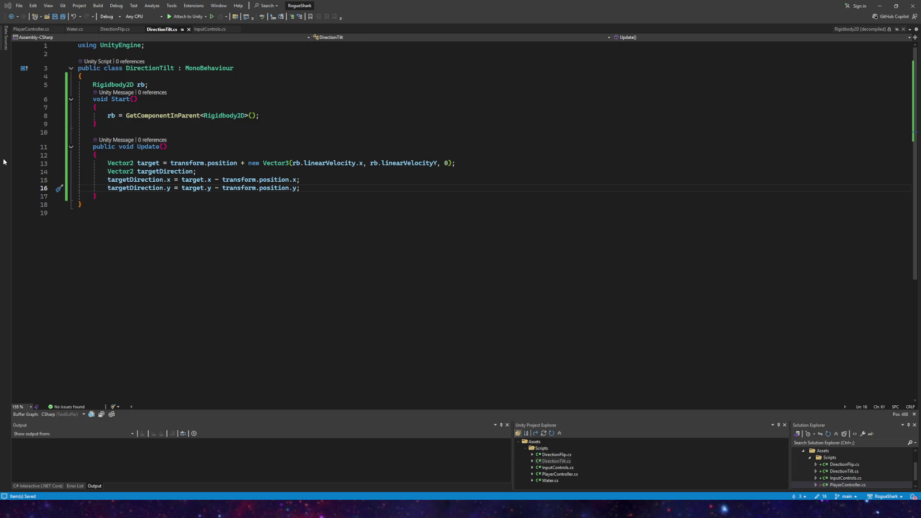
# - In Update, add float angle = Mathf.Atan2(targetDirection.y, targetDirection.x) * Mathf.Rad2Deg; then begin a rotation line
pyautogui.click(316, 187)
pyautogui.press('Return')
pyautogui.write('float ')
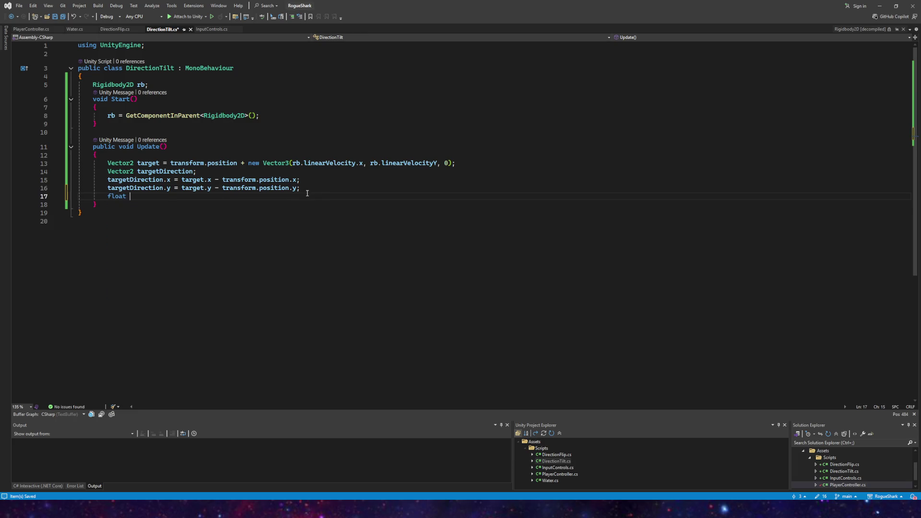
pyautogui.write('ang=')
pyautogui.write('Mathf.')
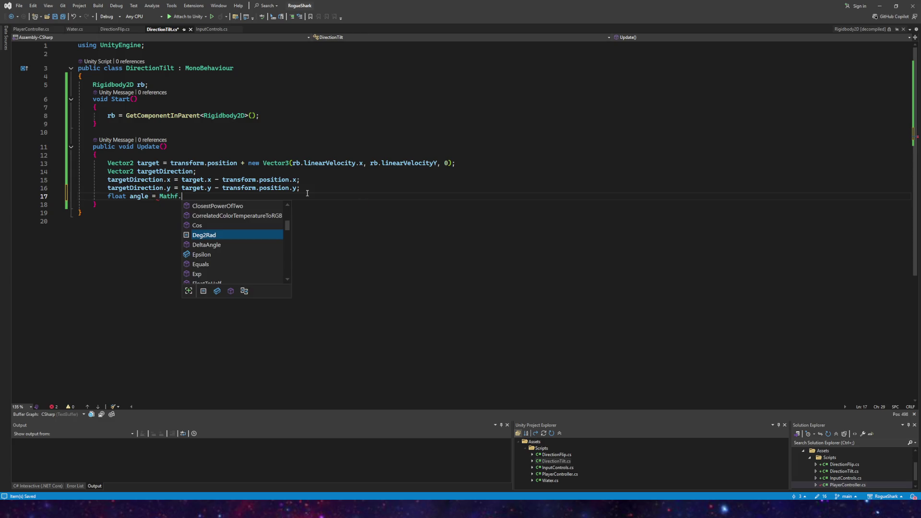
pyautogui.write('atan2(')
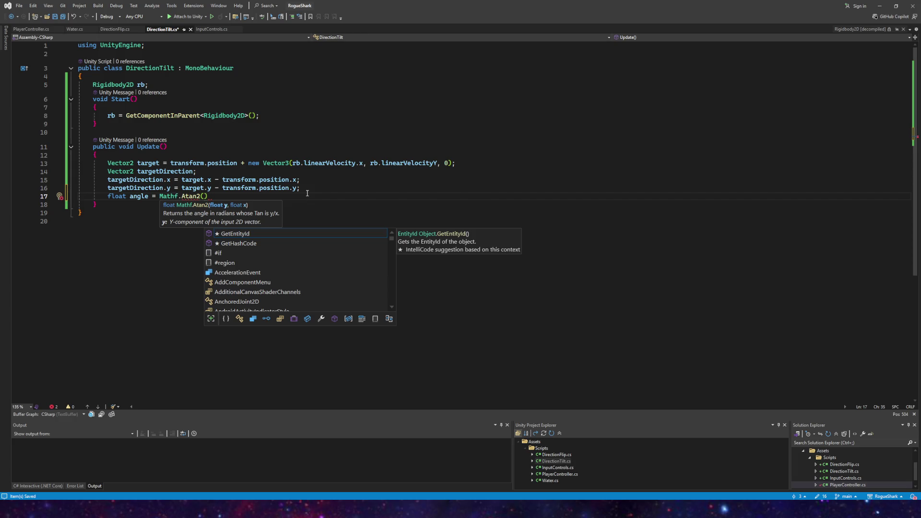
pyautogui.write('target.')
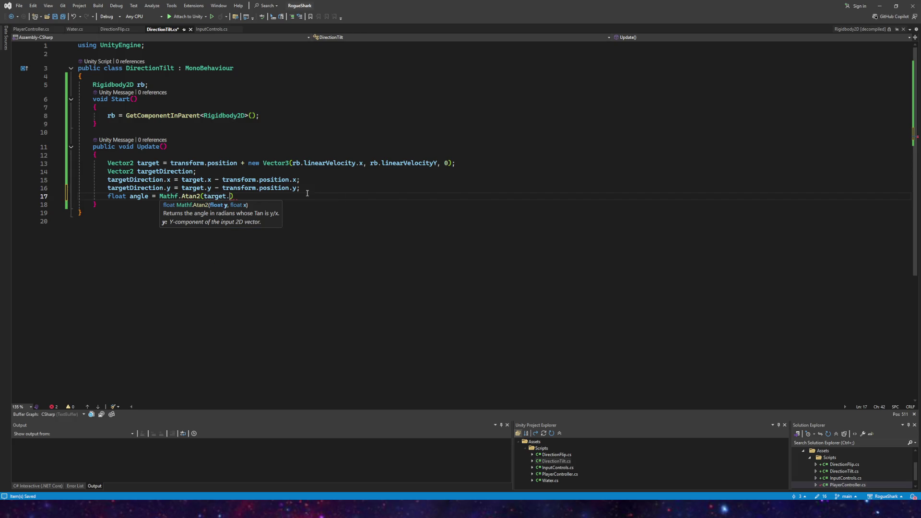
pyautogui.write('y')
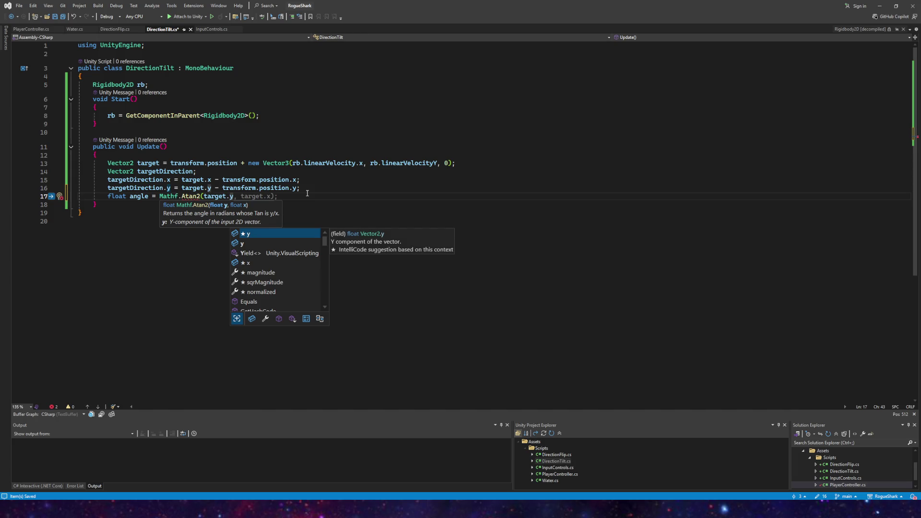
pyautogui.press('BackSpace')
pyautogui.press('BackSpace')
pyautogui.press('BackSpace')
pyautogui.write('tDirectio')
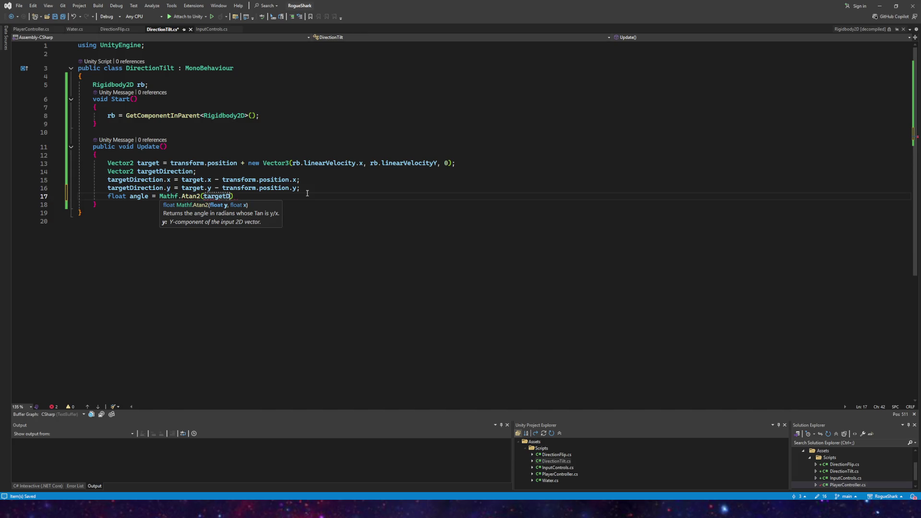
pyautogui.write('n.y')
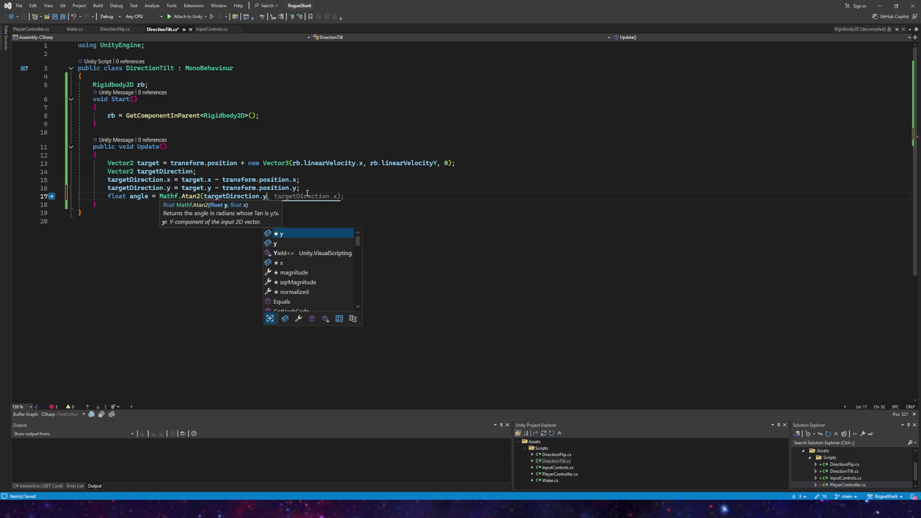
pyautogui.press('Tab')
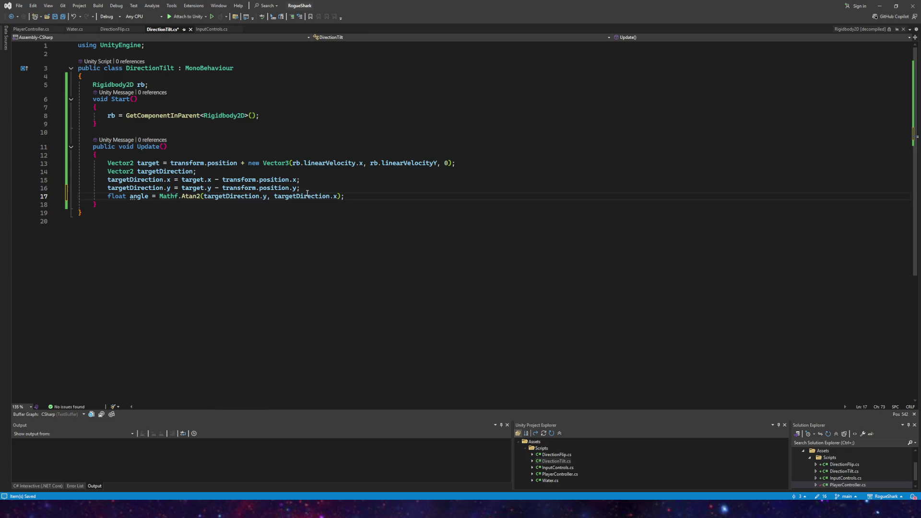
pyautogui.write('*')
pyautogui.write('Mathf.')
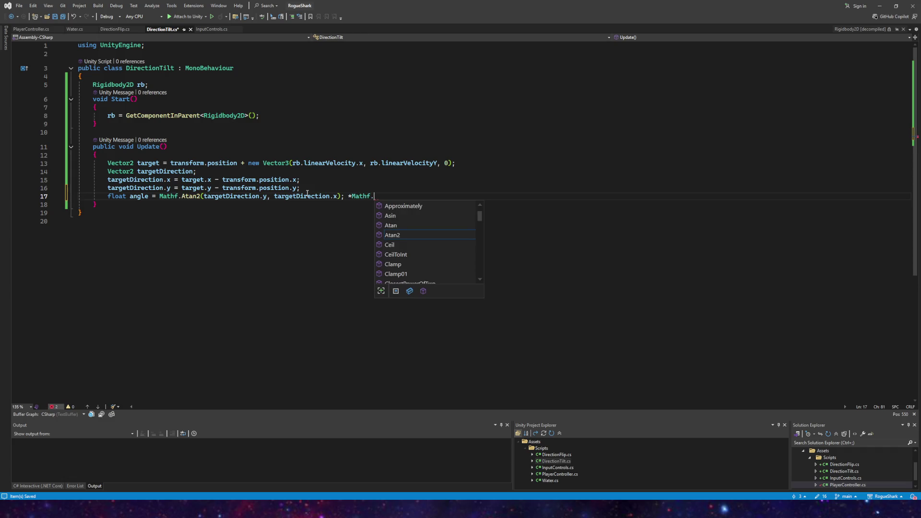
pyautogui.write('ra')
pyautogui.press('Tab')
pyautogui.write(';')
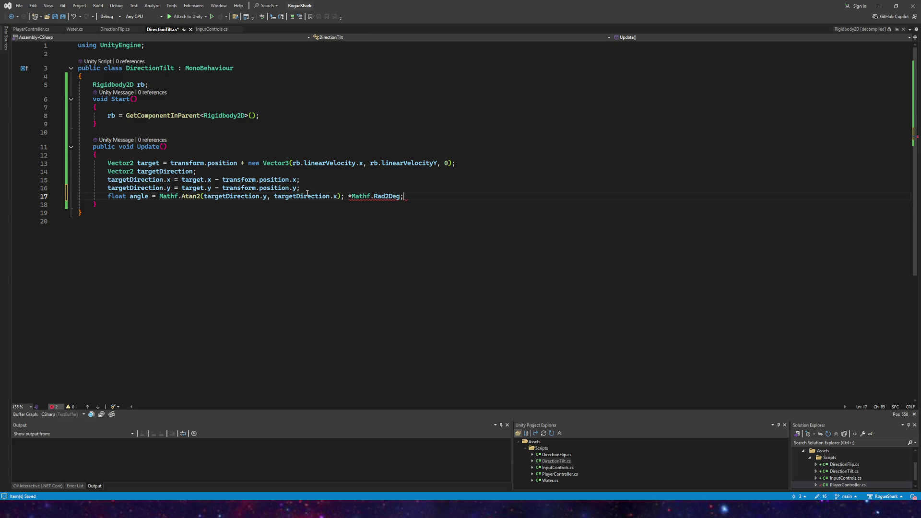
pyautogui.press('Return')
pyautogui.write('tra')
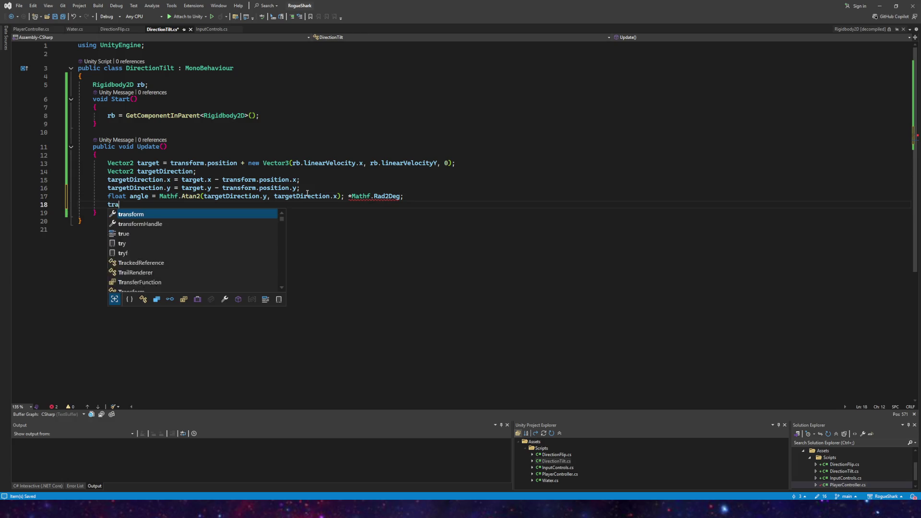
pyautogui.write('nsform.rotat')
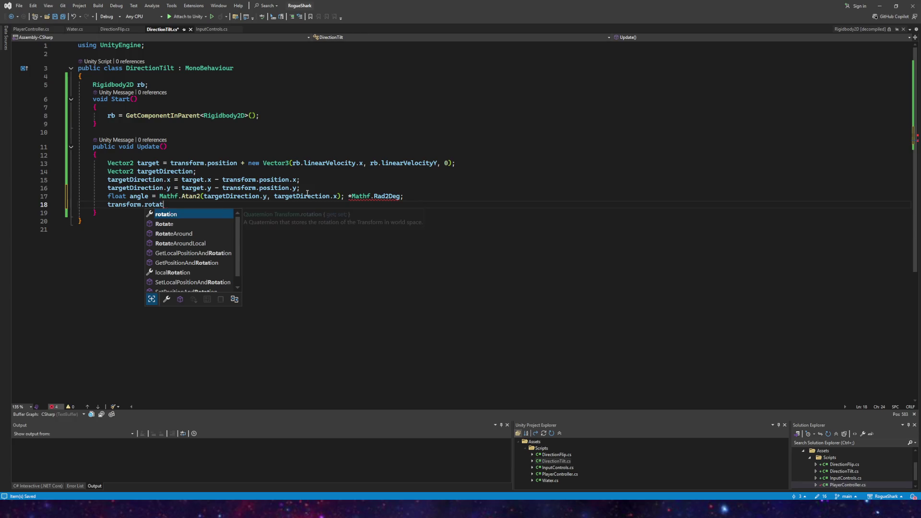
pyautogui.write('ion = Quatern')
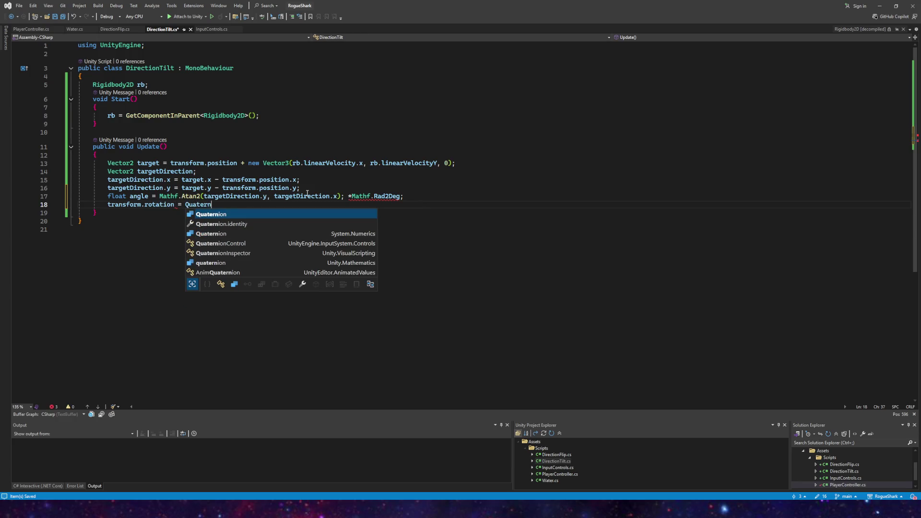
# - Complete the line transform.rotation = Quaternion.Euler(new Vector3(0, 0, angle));
pyautogui.press('Tab')
pyautogui.write('.euler')
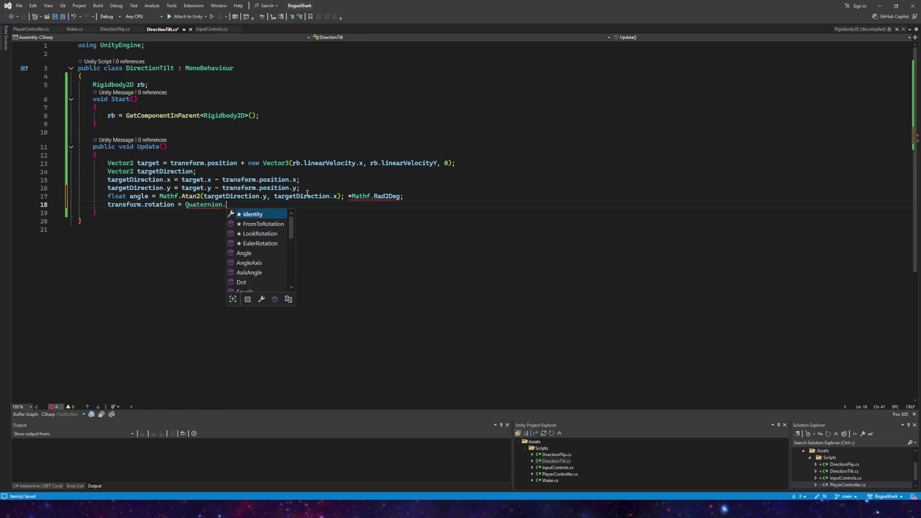
pyautogui.write('(')
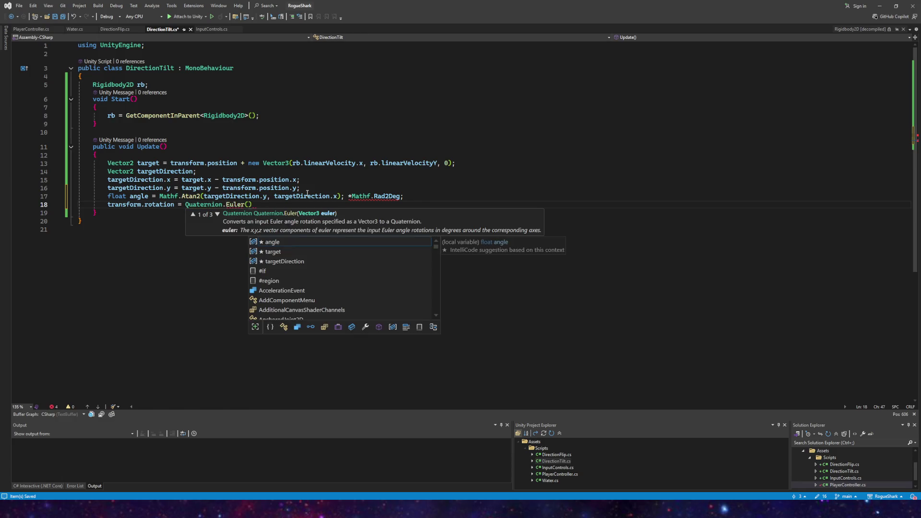
pyautogui.write('n')
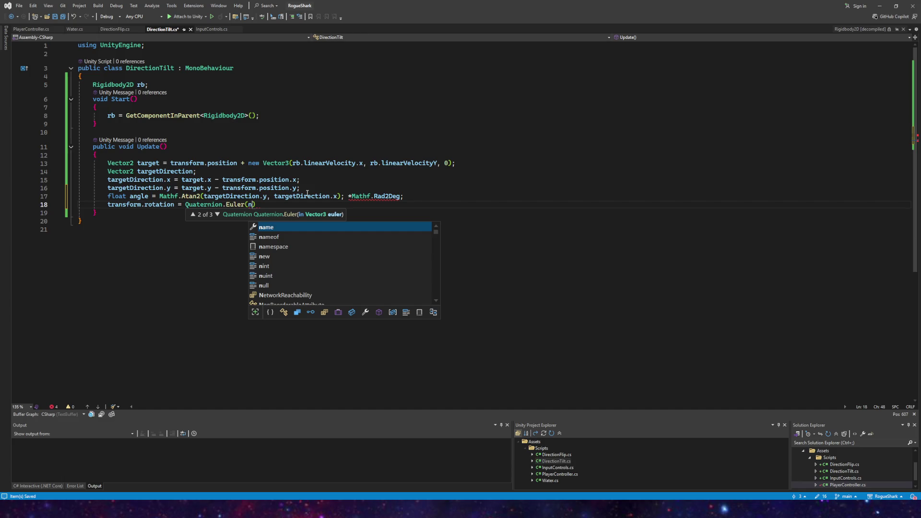
pyautogui.write('ew Vec')
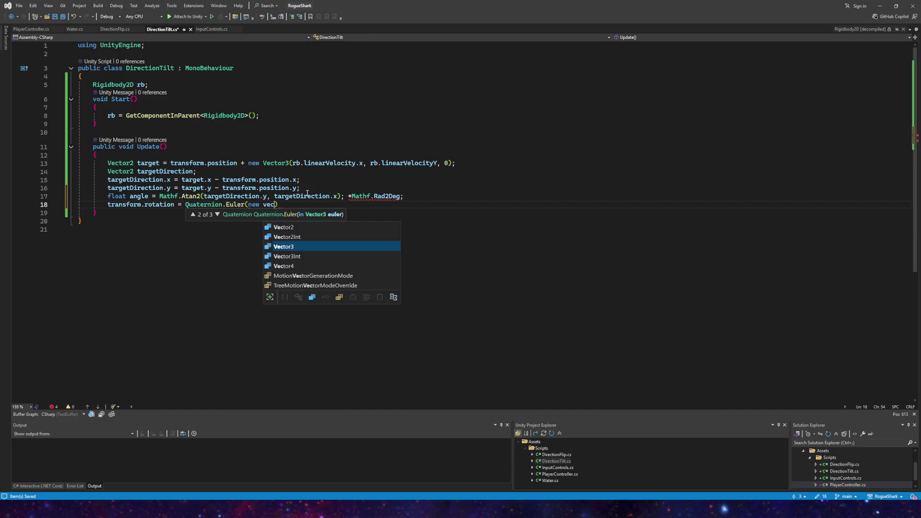
pyautogui.press('Tab')
pyautogui.write('(0, ')
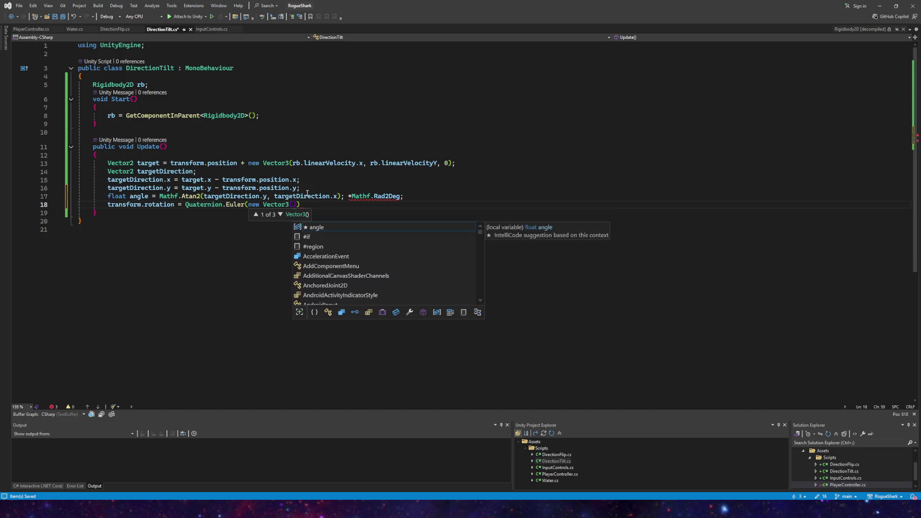
pyautogui.write('0, angle ')
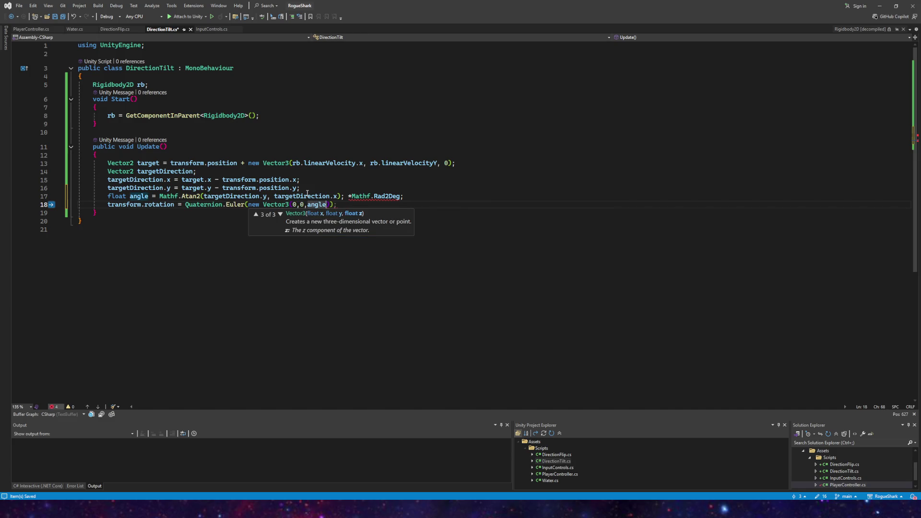
pyautogui.write(');')
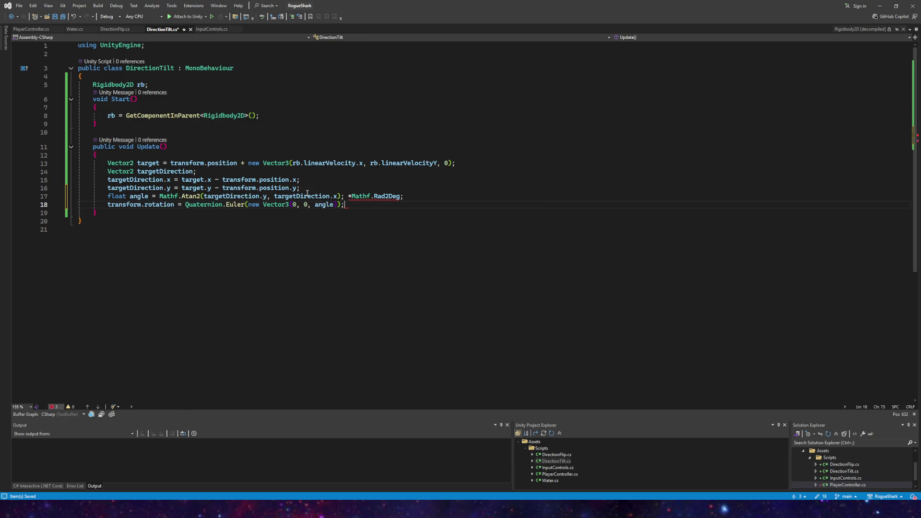
# - Delete the stray semicolon after the Atan2 call, save DirectionTilt.cs, and return to Unity
pyautogui.click(353, 196)
pyautogui.moveTo(365, 196)
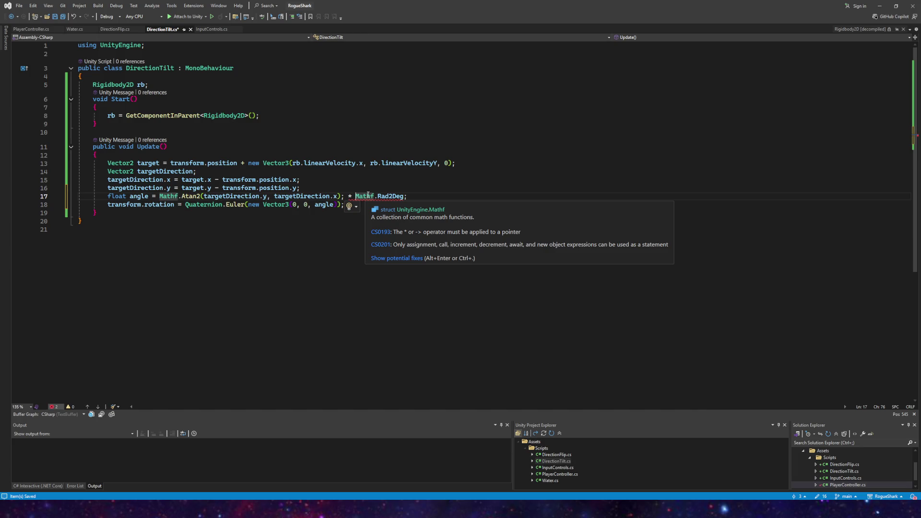
pyautogui.click(343, 197)
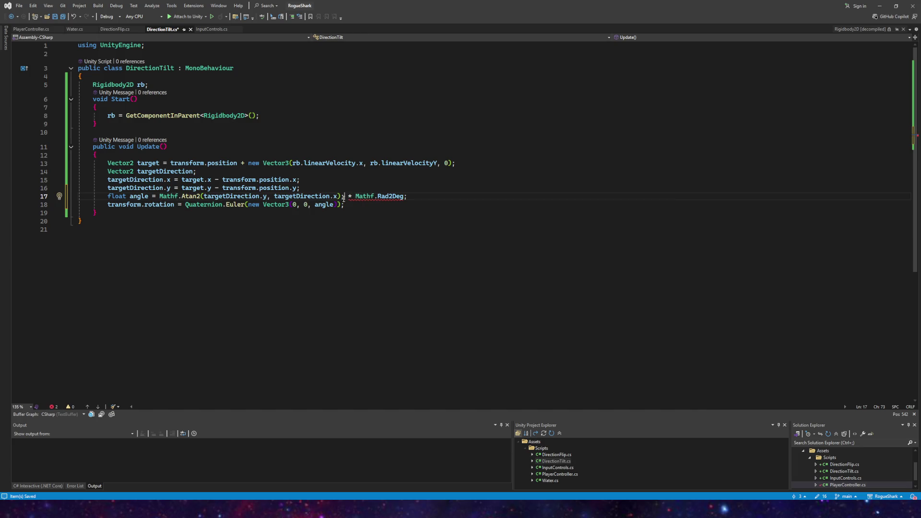
pyautogui.press('BackSpace')
pyautogui.click(64, 17)
pyautogui.hotkey('alt', 'Tab')
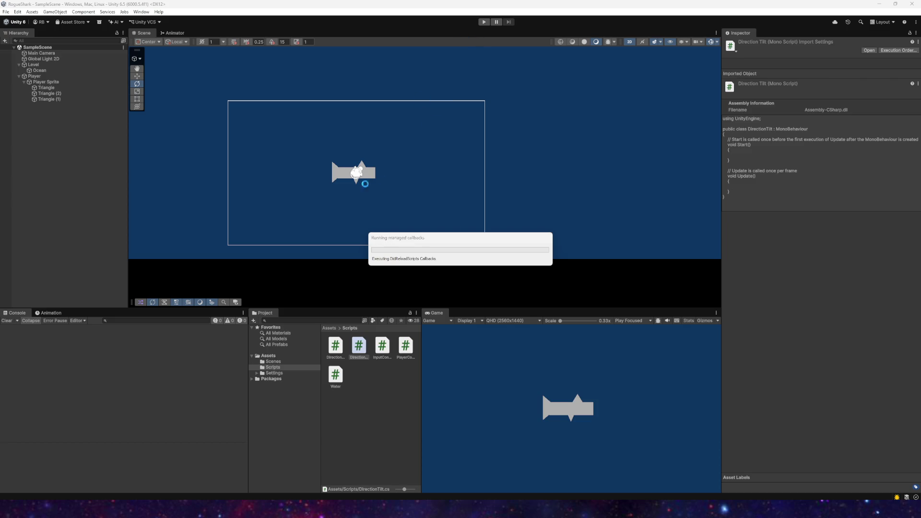
# - Attach the DirectionTilt script to Player Sprite, save the scene, and enter Play mode
pyautogui.click(41, 82)
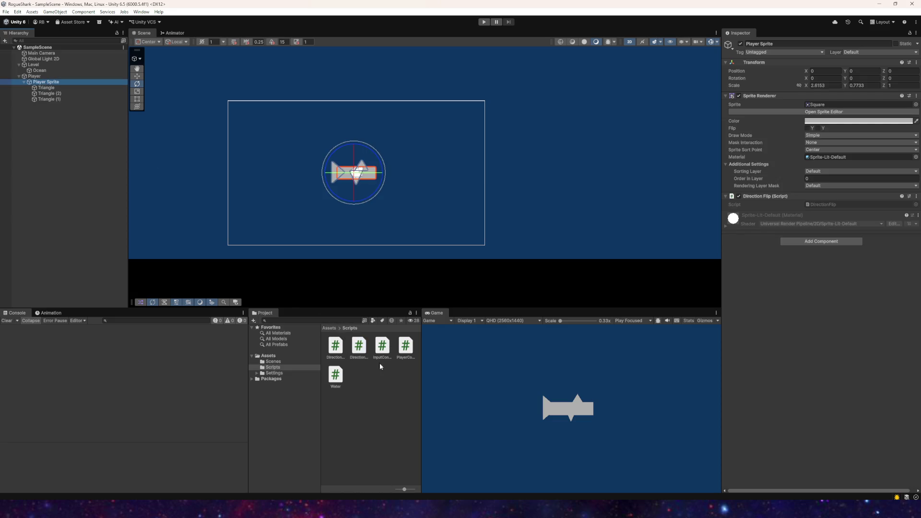
pyautogui.moveTo(382, 353)
pyautogui.mouseDown()
pyautogui.moveTo(779, 208)
pyautogui.moveTo(767, 211)
pyautogui.mouseUp()
pyautogui.click(6, 11)
pyautogui.click(19, 48)
pyautogui.click(484, 21)
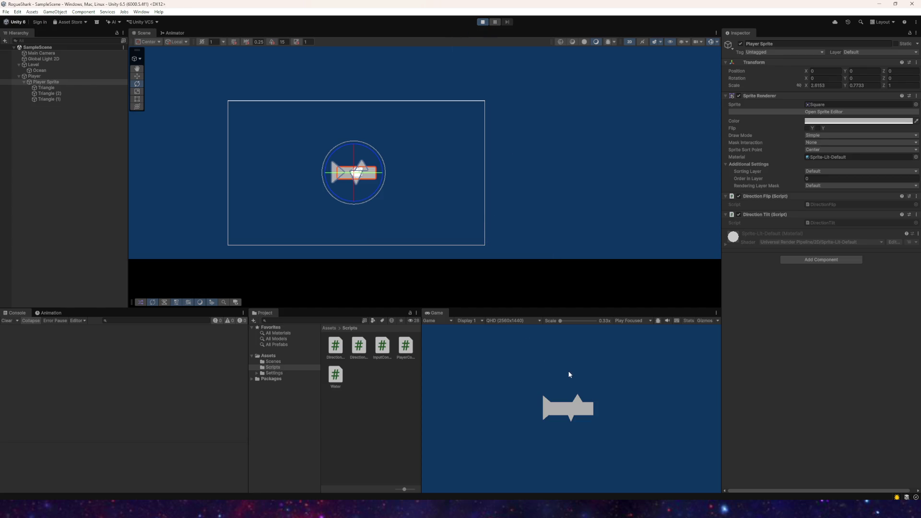
# - Steer the ship in all directions with WASD to check that it tilts toward its heading
pyautogui.press('a')
pyautogui.press('s')
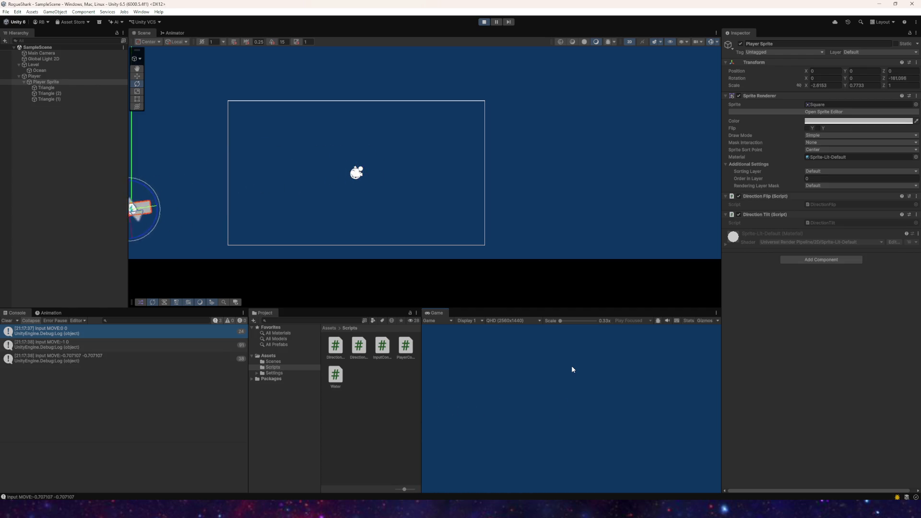
pyautogui.press('w')
pyautogui.press('d')
pyautogui.press('s')
pyautogui.press('w')
pyautogui.press('d')
pyautogui.press('a')
pyautogui.press('w')
pyautogui.press('d')
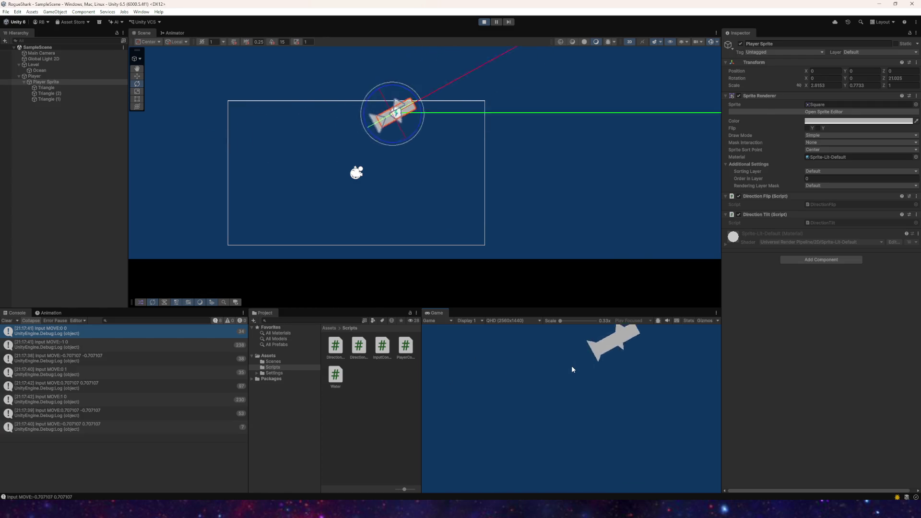
pyautogui.press('s')
pyautogui.press('a')
pyautogui.press('w')
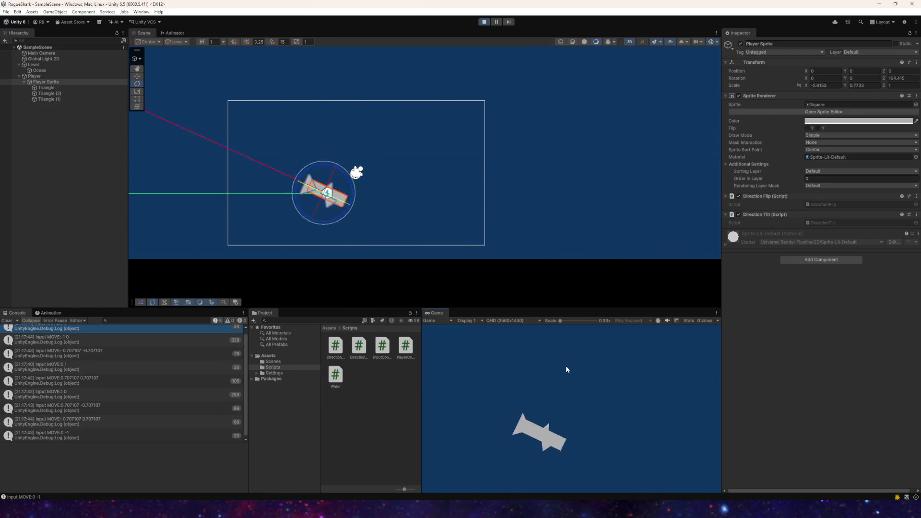
pyautogui.press('s')
pyautogui.press('d')
pyautogui.press('w')
pyautogui.press('s')
pyautogui.press('a')
pyautogui.press('w')
pyautogui.press('s')
pyautogui.press('d')
pyautogui.press('w')
pyautogui.press('s')
pyautogui.press('a')
pyautogui.press('w')
pyautogui.press('a')
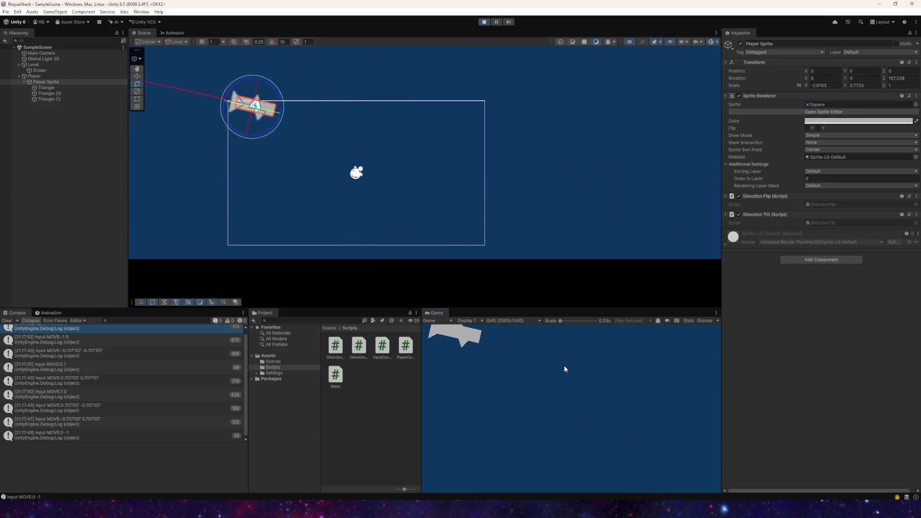
pyautogui.press('s')
pyautogui.press('d')
# - Steer left and right repeatedly to check flipping, then stop Play mode and return to Visual Studio
pyautogui.press('a')
pyautogui.press('d')
pyautogui.press('a')
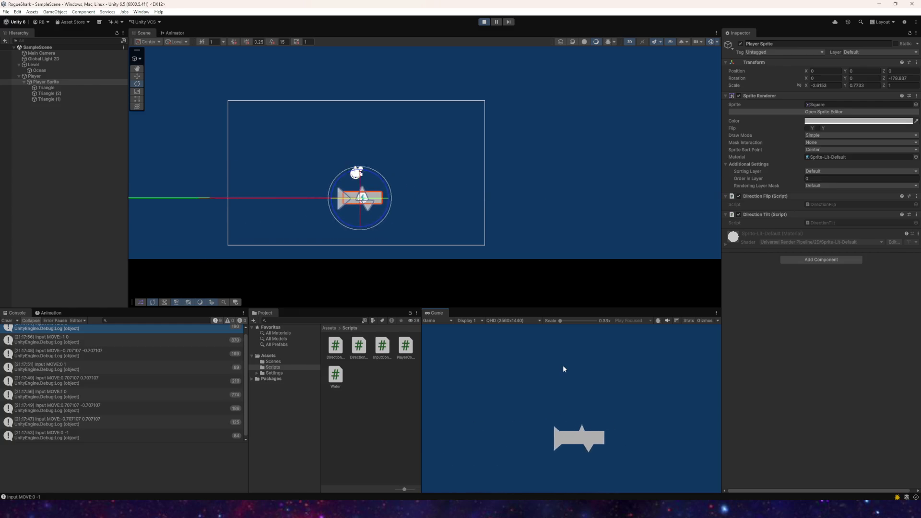
pyautogui.press('d')
pyautogui.press('a')
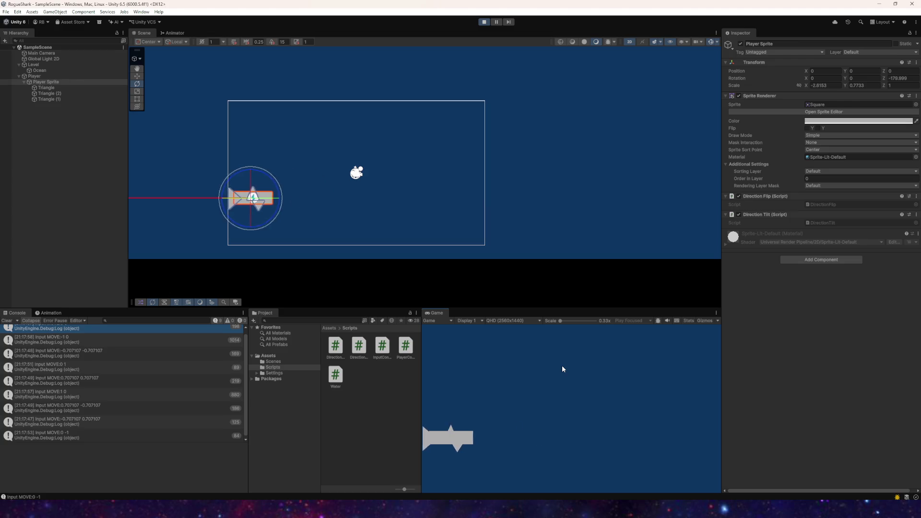
pyautogui.press('d')
pyautogui.press('a')
pyautogui.press('d')
pyautogui.press('a')
pyautogui.press('d')
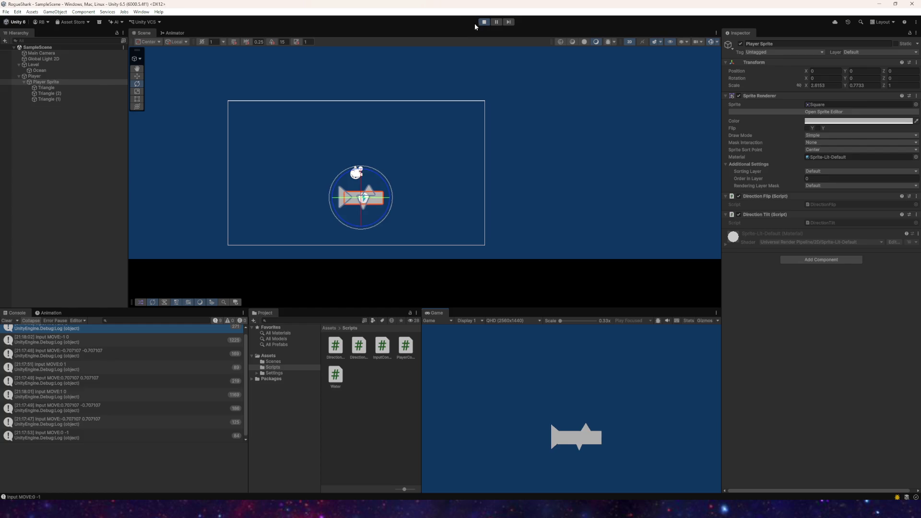
pyautogui.click(483, 21)
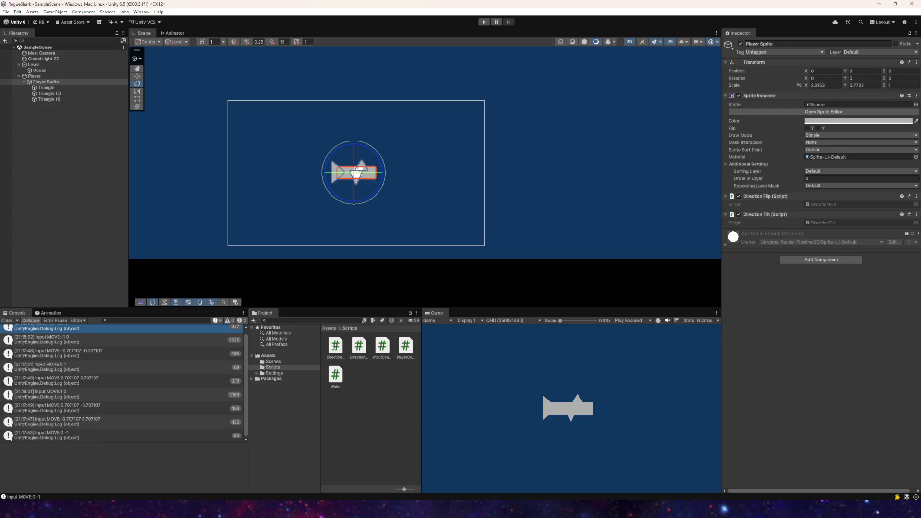
pyautogui.hotkey('alt', 'Tab')
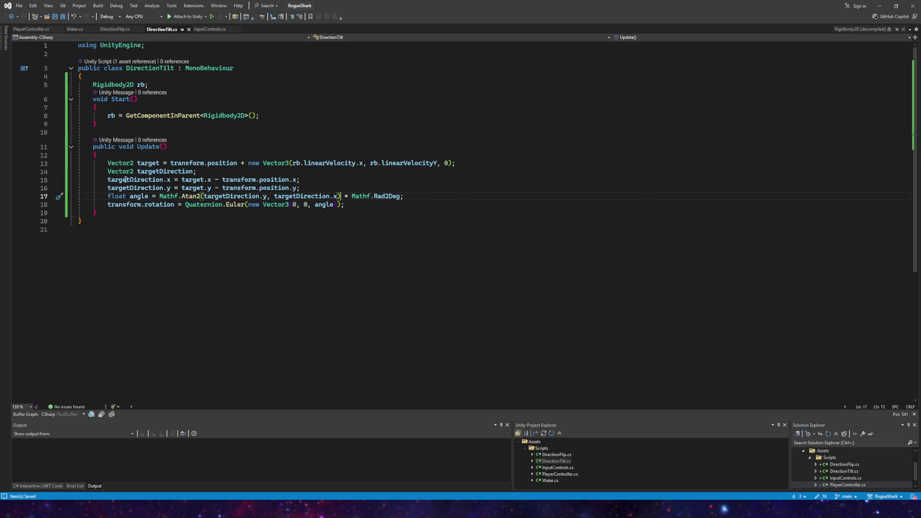
# - Open DirectionFlip.cs, review its flip code, and select the x in localScale.x on line 9
pyautogui.click(115, 29)
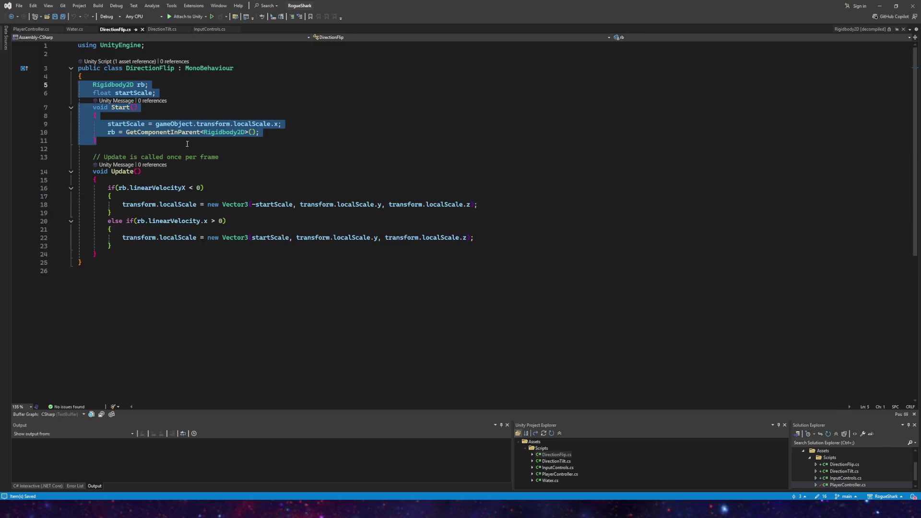
pyautogui.click(206, 222)
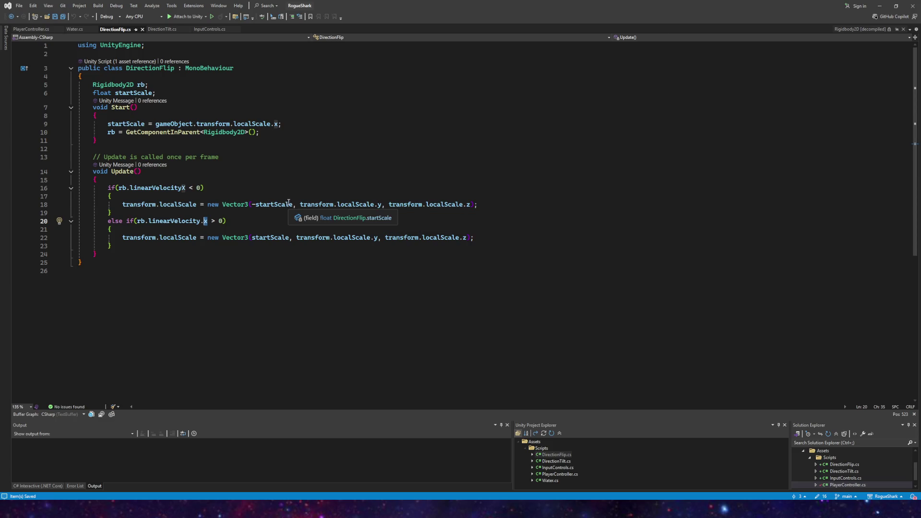
pyautogui.click(142, 116)
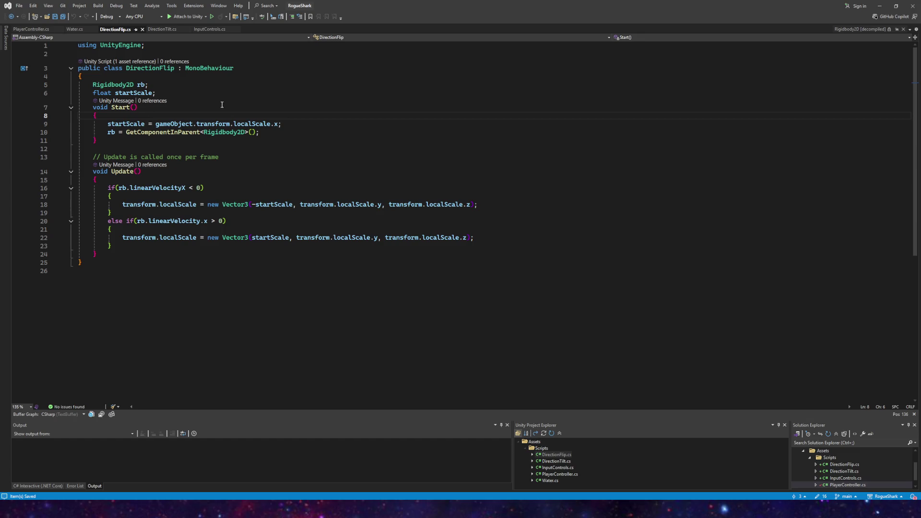
pyautogui.click(275, 124)
# - Store startScale from localScale.y and give line 18 the arguments transform.localScale.x and -startScale
pyautogui.write('y')
pyautogui.press('Escape')
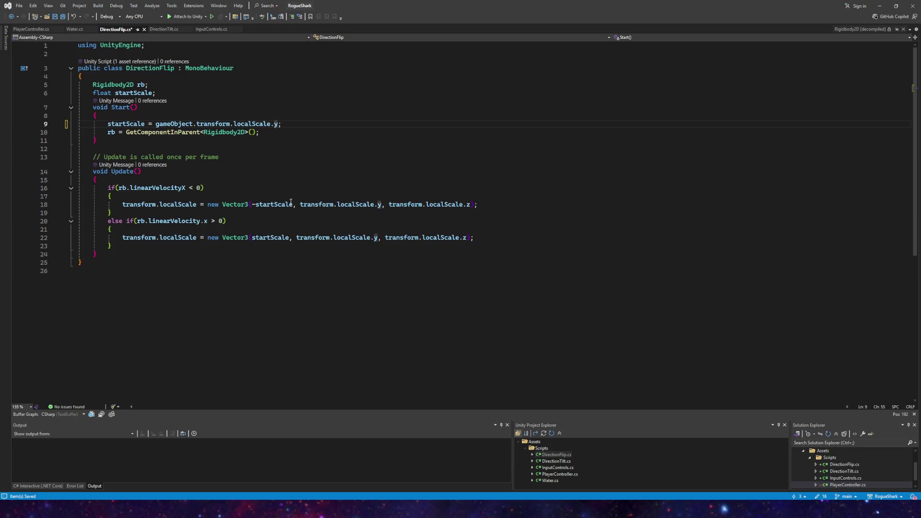
pyautogui.moveTo(292, 204); pyautogui.dragTo(253, 204)
pyautogui.moveTo(384, 204); pyautogui.dragTo(252, 204)
pyautogui.write('-startScal')
pyautogui.click(340, 204)
pyautogui.write('e')
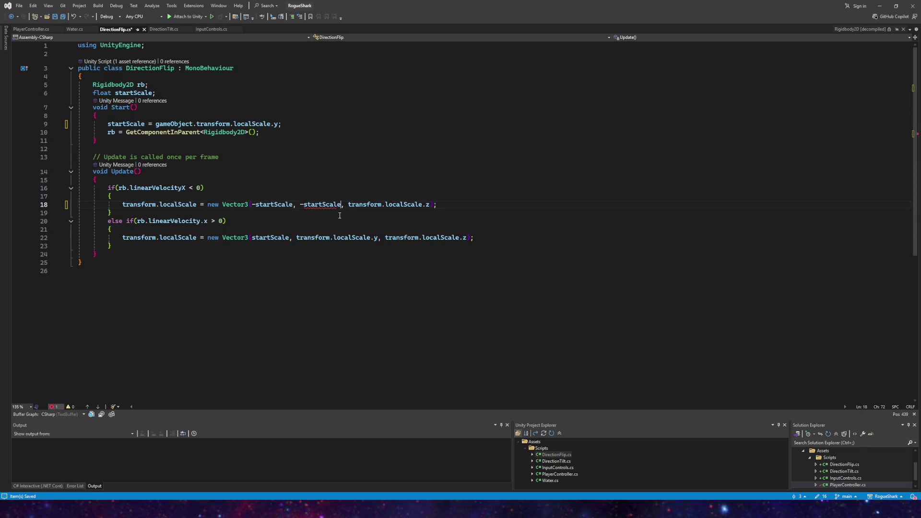
pyautogui.moveTo(292, 205); pyautogui.dragTo(252, 204)
pyautogui.write('transform.')
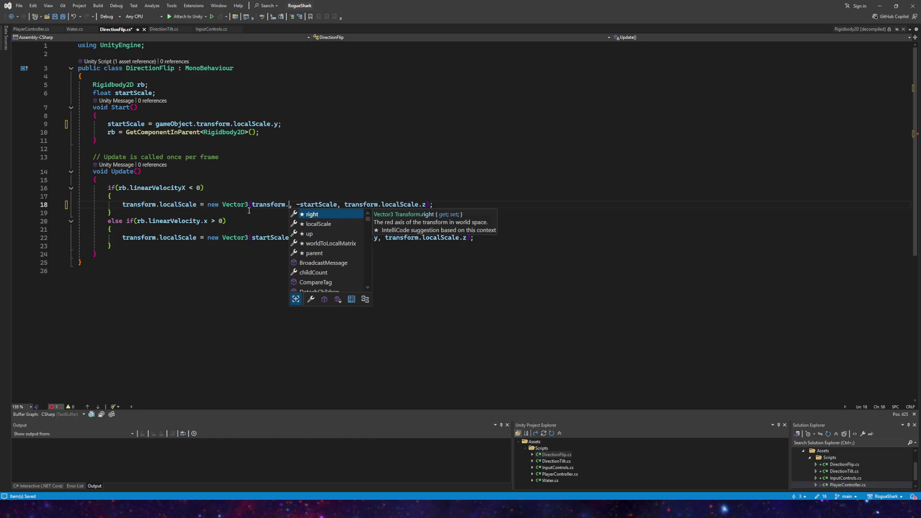
pyautogui.write('localScale.x')
pyautogui.press('Escape')
pyautogui.press('Down')
pyautogui.press('Down')
pyautogui.press('Down')
# - Copy transform.localScale.x and startScale into line 22, save DirectionFlip.cs, and return to Unity
pyautogui.moveTo(333, 207); pyautogui.dragTo(254, 206)
pyautogui.hotkey('ctrl', 'c')
pyautogui.moveTo(289, 238); pyautogui.dragTo(255, 239)
pyautogui.hotkey('ctrl', 'v')
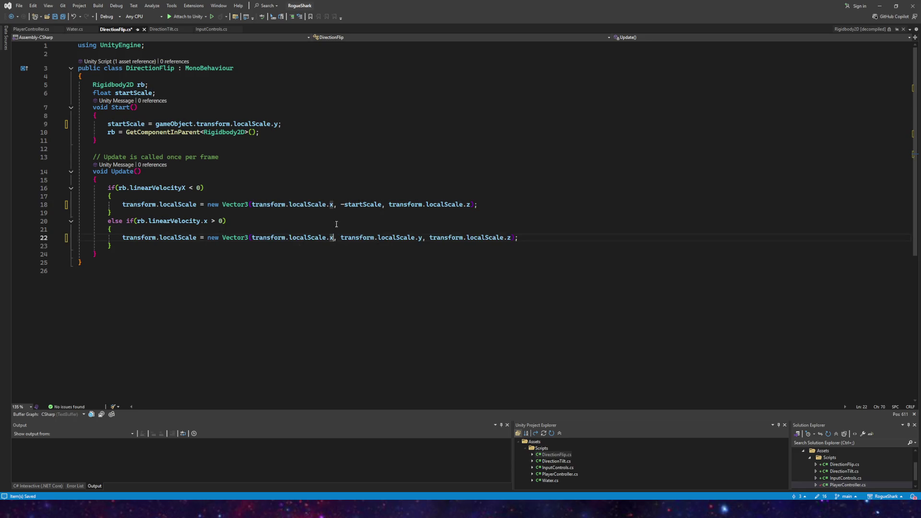
pyautogui.moveTo(381, 206); pyautogui.dragTo(346, 206)
pyautogui.hotkey('ctrl', 'c')
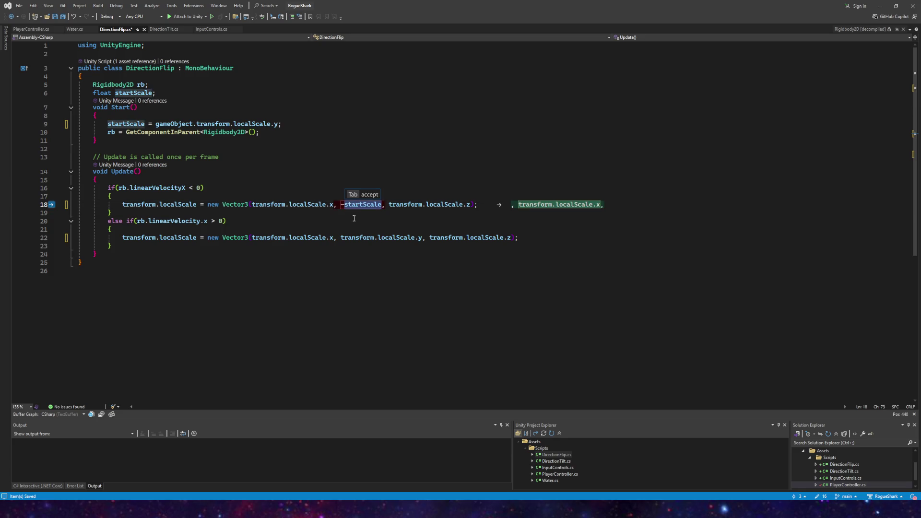
pyautogui.moveTo(422, 238); pyautogui.dragTo(341, 238)
pyautogui.hotkey('ctrl', 'v')
pyautogui.press('Down')
pyautogui.press('Down')
pyautogui.click(62, 16)
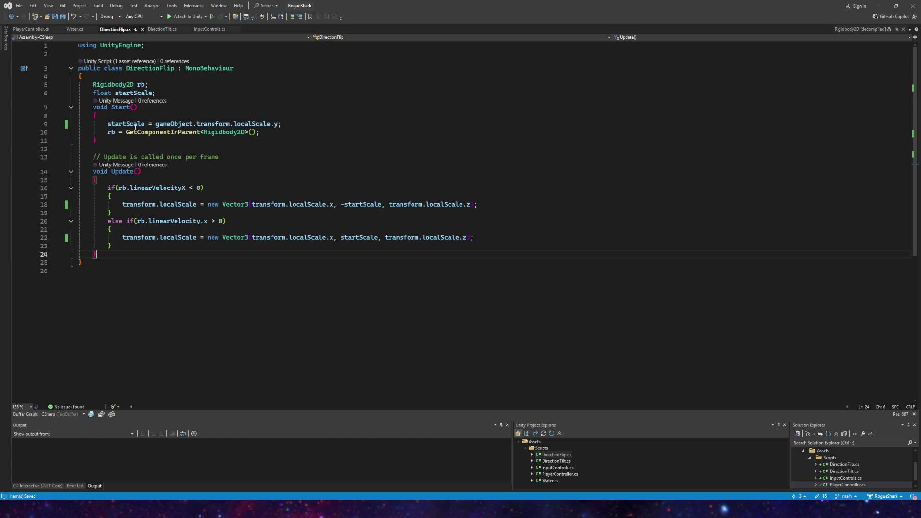
pyautogui.moveTo(235, 499)
pyautogui.click(240, 480)
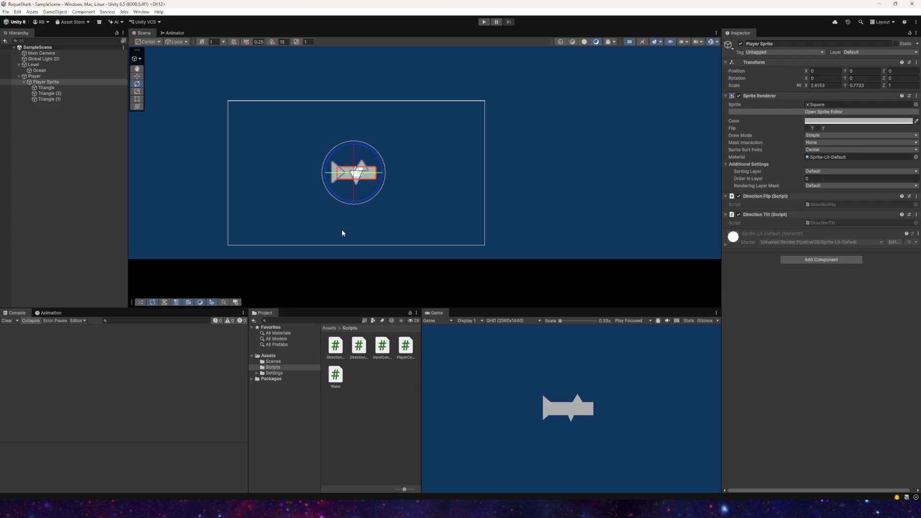
# - Play-test the updated scripts by steering with WASD in every direction to check tilt and flip, then stop
pyautogui.click(482, 24)
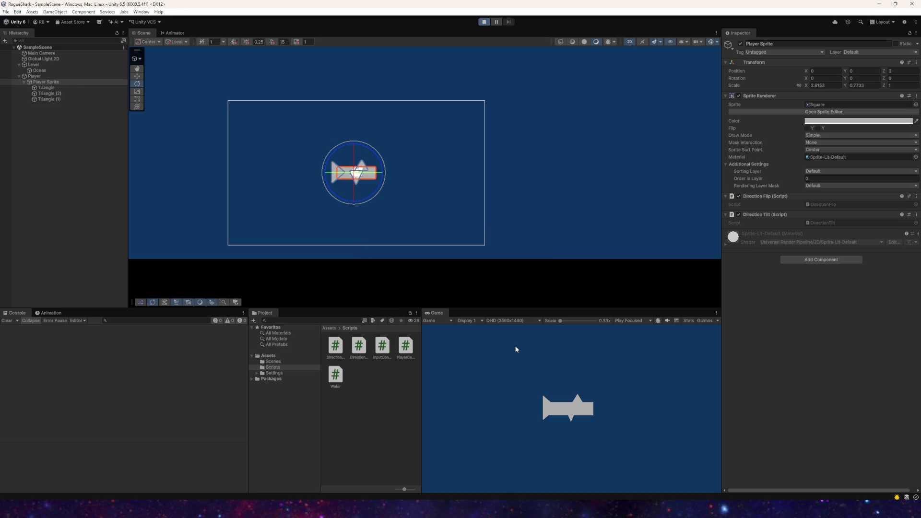
pyautogui.press('a')
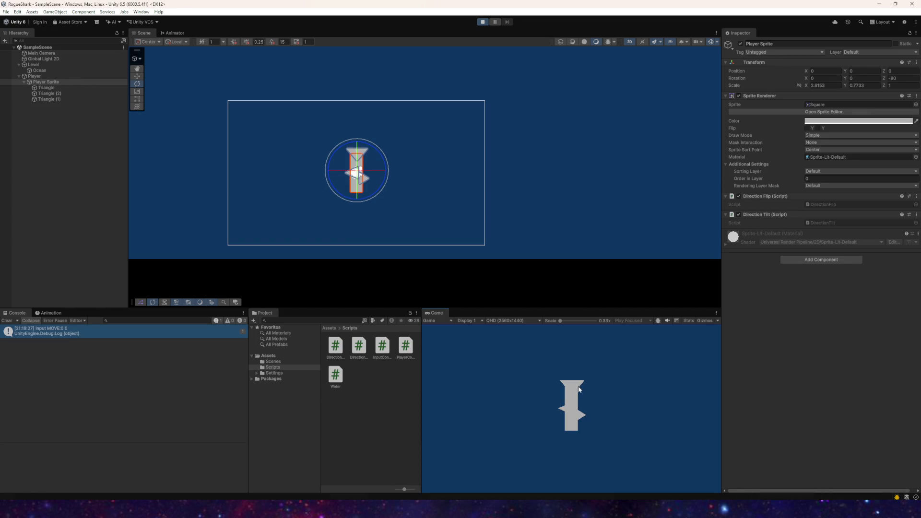
pyautogui.press('d')
pyautogui.press('a')
pyautogui.press('w')
pyautogui.press('s')
pyautogui.press('s')
pyautogui.press('d')
pyautogui.press('w')
pyautogui.press('s')
pyautogui.press('a')
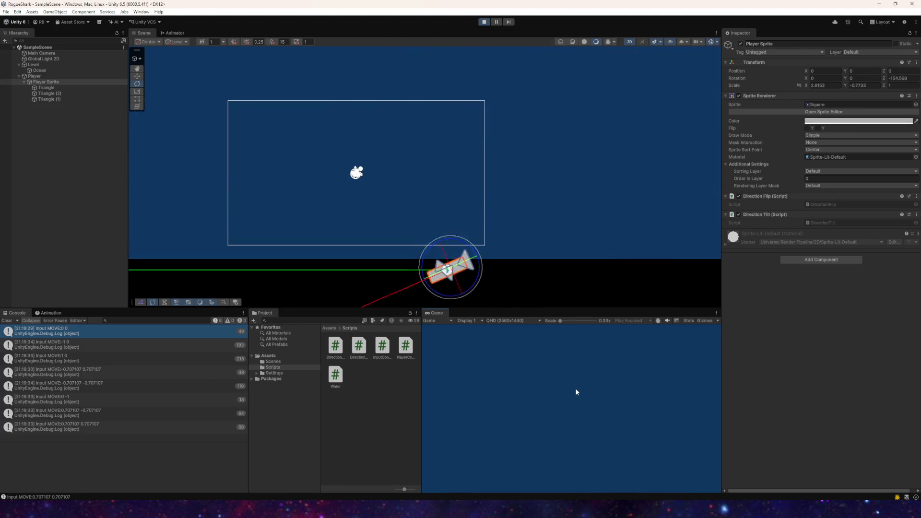
pyautogui.press('w')
pyautogui.click(482, 22)
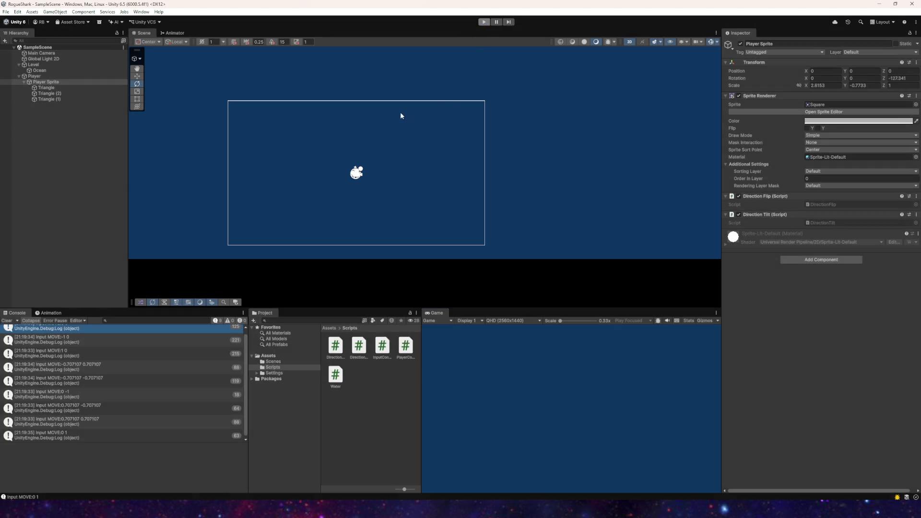
pyautogui.scroll(-3, 393, 120)
pyautogui.moveTo(396, 102); pyautogui.dragTo(412, 204)
pyautogui.scroll(-2, 411, 205)
# - Start Play mode again and steer the ship around the water with WASD
pyautogui.press('e')
pyautogui.hotkey('ctrl', 'p')
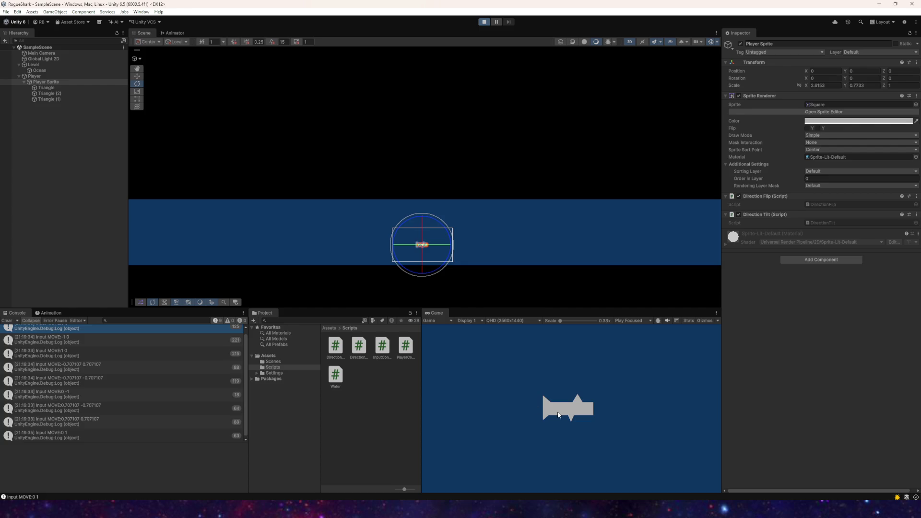
pyautogui.press('a')
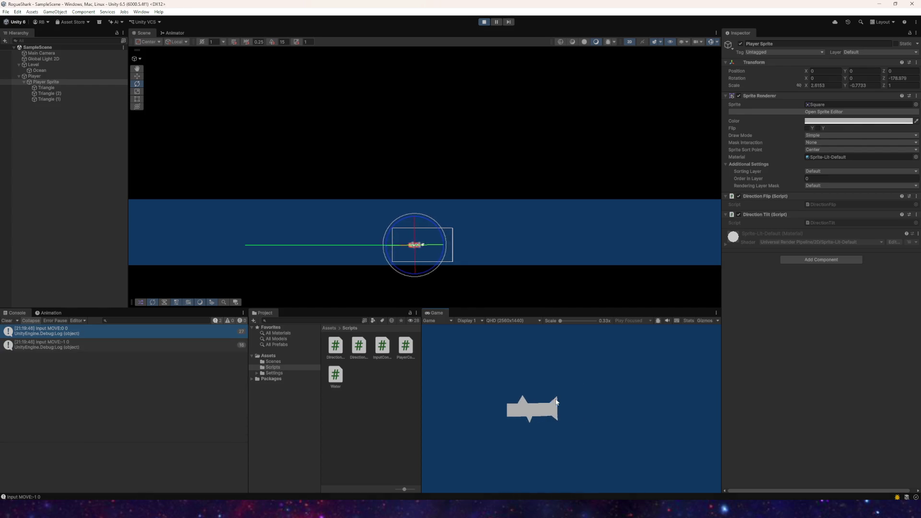
pyautogui.press('s')
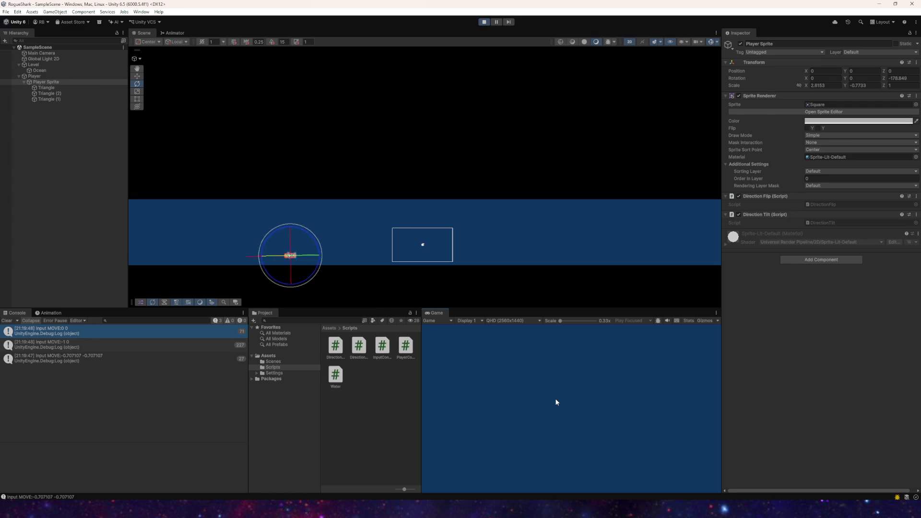
pyautogui.press('d')
pyautogui.press('a')
pyautogui.press('d')
pyautogui.press('a')
pyautogui.press('w')
pyautogui.press('d')
pyautogui.press('a')
pyautogui.press('d')
pyautogui.press('w')
pyautogui.press('s')
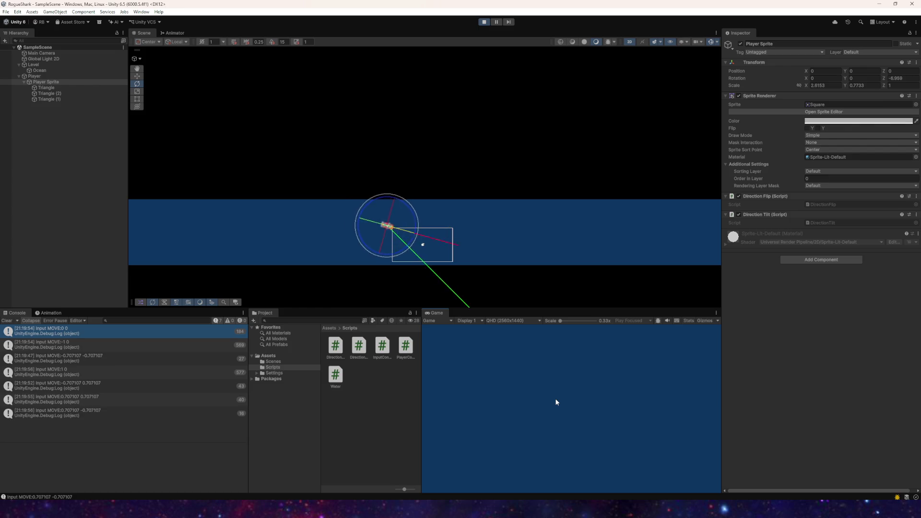
pyautogui.press('a')
pyautogui.press('w')
pyautogui.press('d')
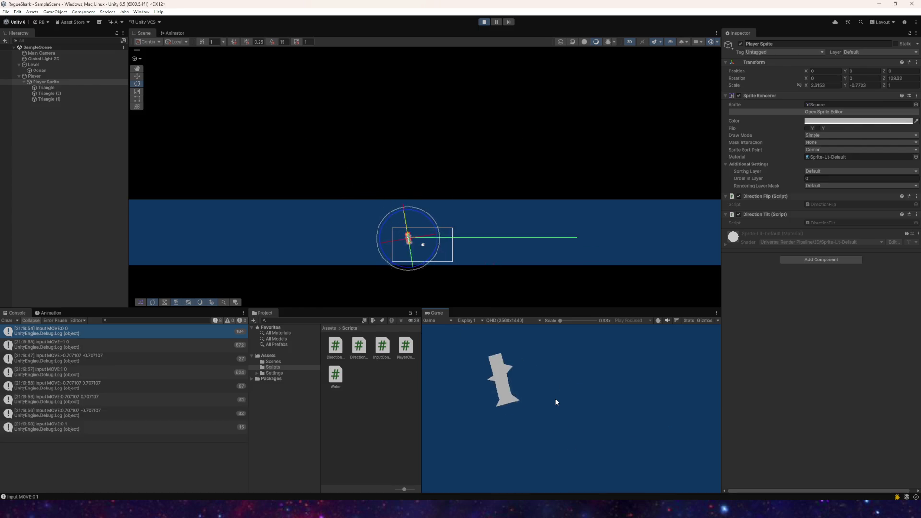
pyautogui.press('s')
pyautogui.press('a')
pyautogui.press('w')
pyautogui.press('a')
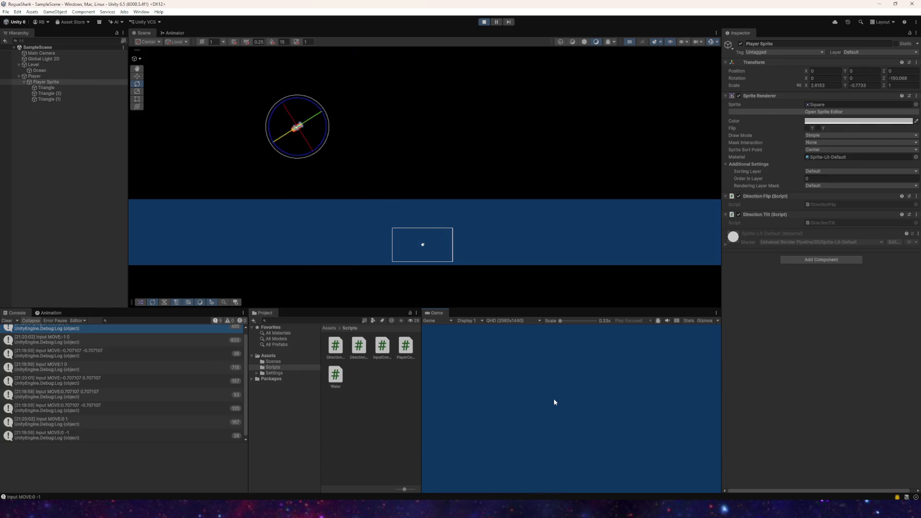
pyautogui.scroll(2, 248, 220)
pyautogui.scroll(1, 254, 219)
pyautogui.press('d')
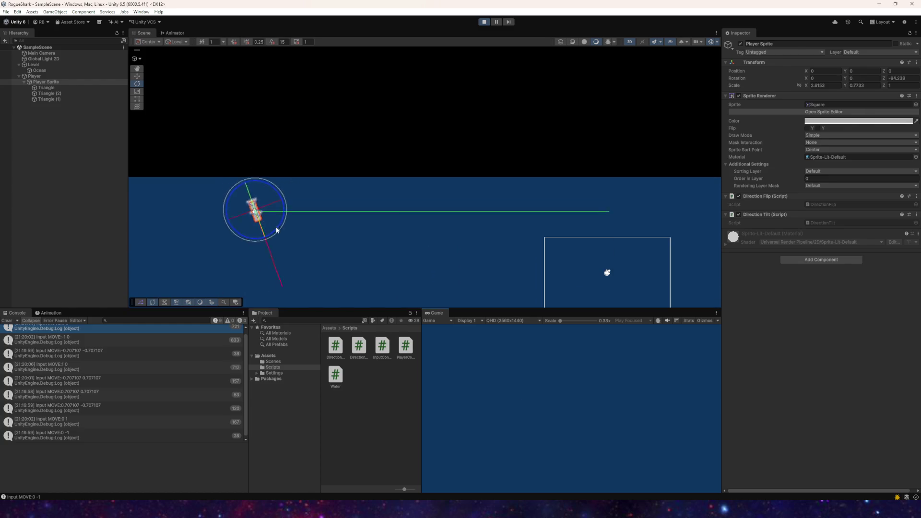
pyautogui.press('w')
pyautogui.press('d')
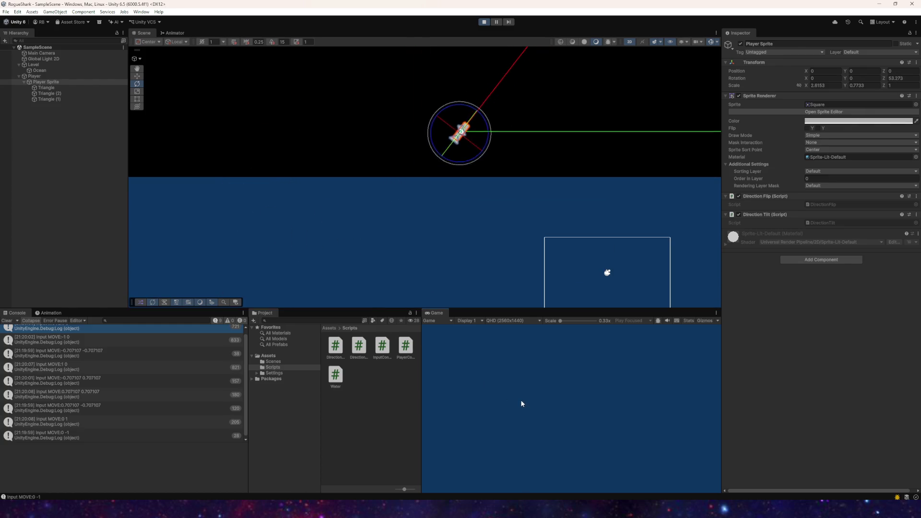
# - Keep swimming the ship across the water, trigger a bite with Space, then stop Play mode
pyautogui.moveTo(540, 197); pyautogui.dragTo(413, 218)
pyautogui.scroll(-2, 412, 218)
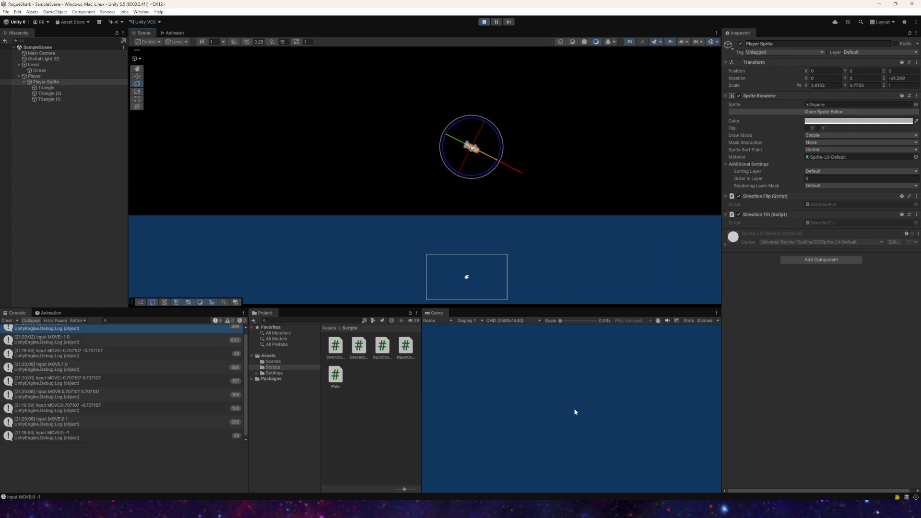
pyautogui.scroll(-1, 501, 294)
pyautogui.click(510, 346)
pyautogui.press('d')
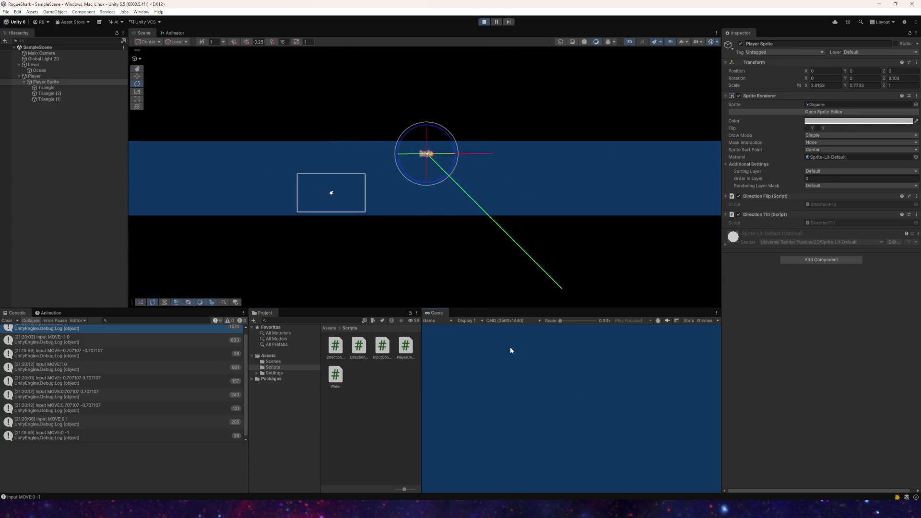
pyautogui.press('d')
pyautogui.press('s')
pyautogui.press('a')
pyautogui.press('a')
pyautogui.press('s')
pyautogui.press('w')
pyautogui.press('a')
pyautogui.press('w')
pyautogui.press('s')
pyautogui.press('d')
pyautogui.scroll(5, 249, 171)
pyautogui.press('w')
pyautogui.press('s')
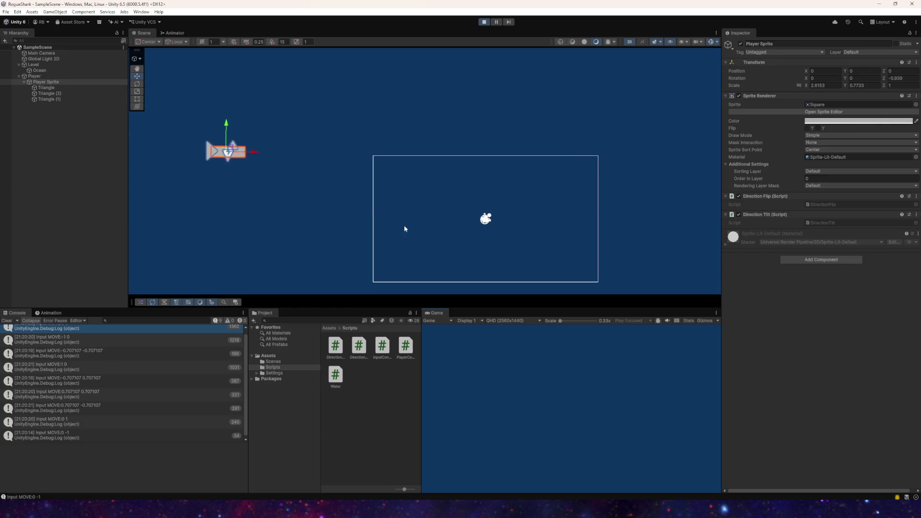
pyautogui.press('d')
pyautogui.press('w')
pyautogui.press('s')
pyautogui.press('a')
pyautogui.press('w')
pyautogui.press('s')
pyautogui.press('d')
pyautogui.press('w')
pyautogui.press('a')
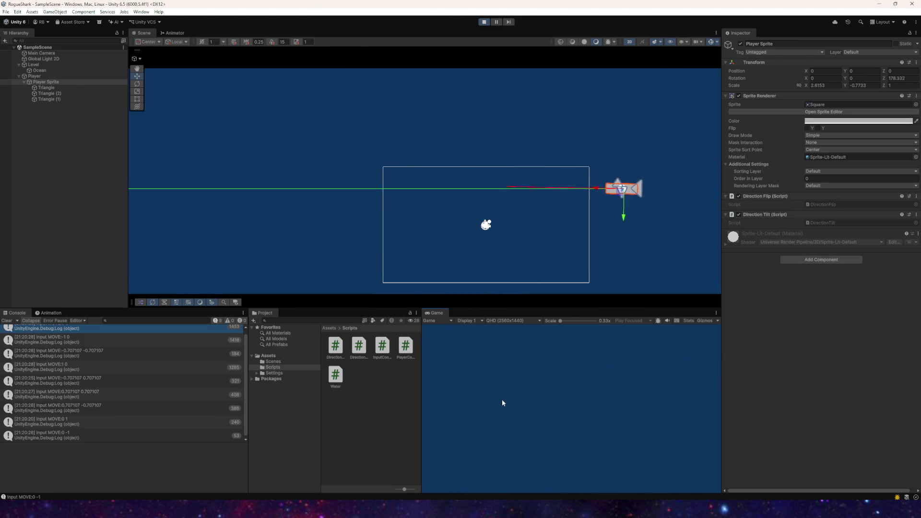
pyautogui.press('d')
pyautogui.press('a')
pyautogui.press('d')
pyautogui.press('s')
pyautogui.press('a')
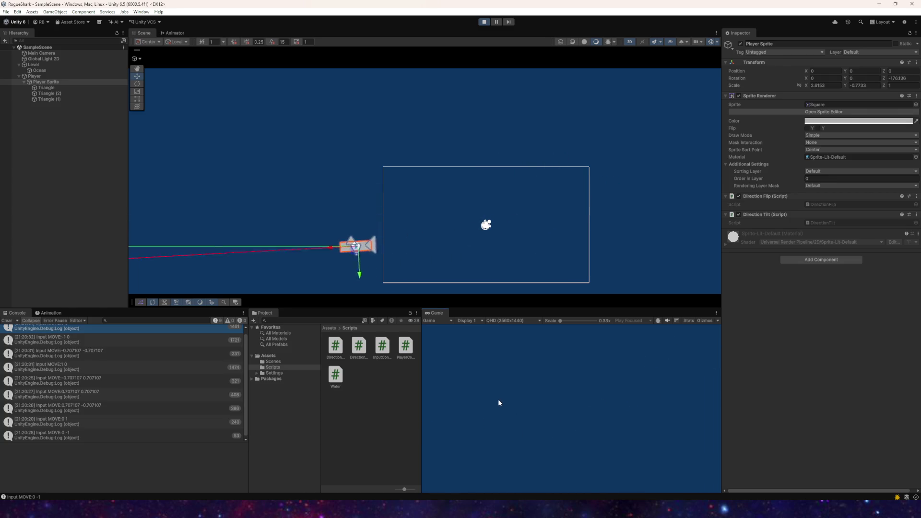
pyautogui.press('d')
pyautogui.press('a')
pyautogui.press('d')
pyautogui.press('d')
pyautogui.press('a')
pyautogui.press('s')
pyautogui.press('w')
pyautogui.press('d')
pyautogui.press('s')
pyautogui.press('a')
pyautogui.press('w')
pyautogui.press('d')
pyautogui.press('s')
pyautogui.press('a')
pyautogui.press('a')
pyautogui.press('w')
pyautogui.press('s')
pyautogui.press('d')
pyautogui.press('w')
pyautogui.press('d')
pyautogui.press('s')
pyautogui.press('a')
pyautogui.press('s')
pyautogui.press('d')
pyautogui.press('w')
pyautogui.press('s')
pyautogui.press('a')
pyautogui.press('s')
pyautogui.press('a')
pyautogui.press('w')
pyautogui.press('d')
pyautogui.press('s')
pyautogui.press('d')
pyautogui.press('s')
pyautogui.press('w')
pyautogui.press('space')
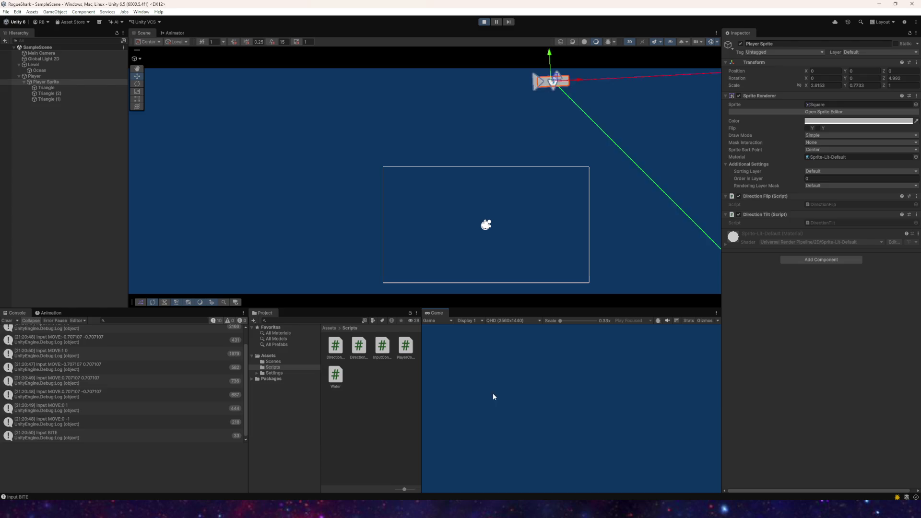
pyautogui.click(484, 22)
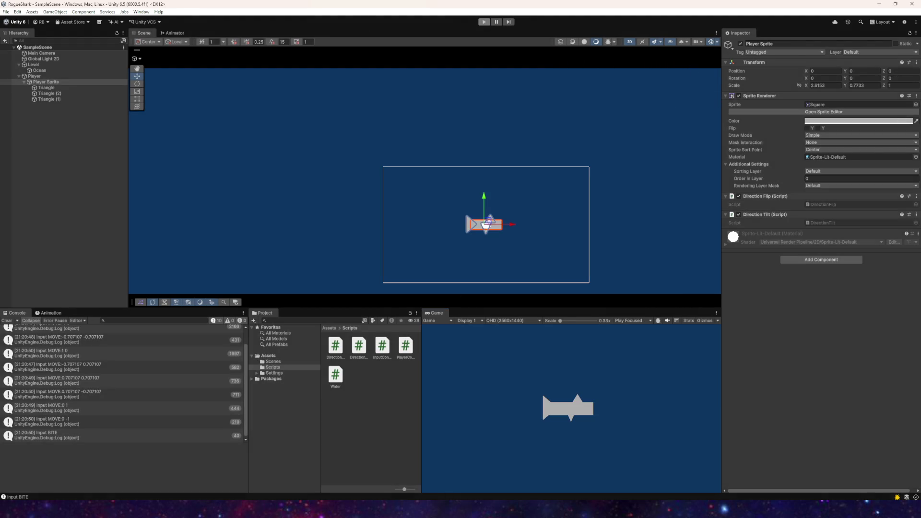
# - Save the scene with File > Save
pyautogui.click(6, 12)
pyautogui.click(24, 48)
pyautogui.click(6, 11)
pyautogui.click(15, 48)
# - Pan and zoom the Scene view to recentre the play area
pyautogui.moveTo(515, 179); pyautogui.dragTo(411, 181)
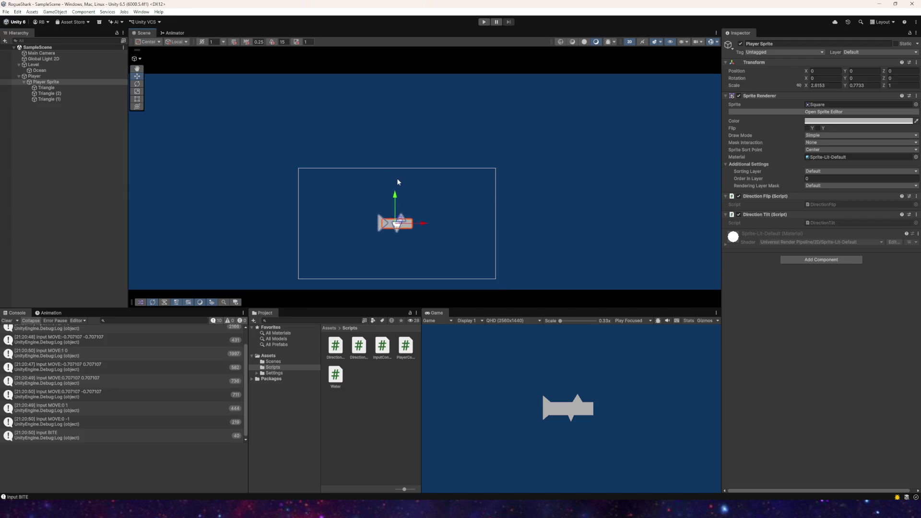
pyautogui.scroll(-2, 369, 163)
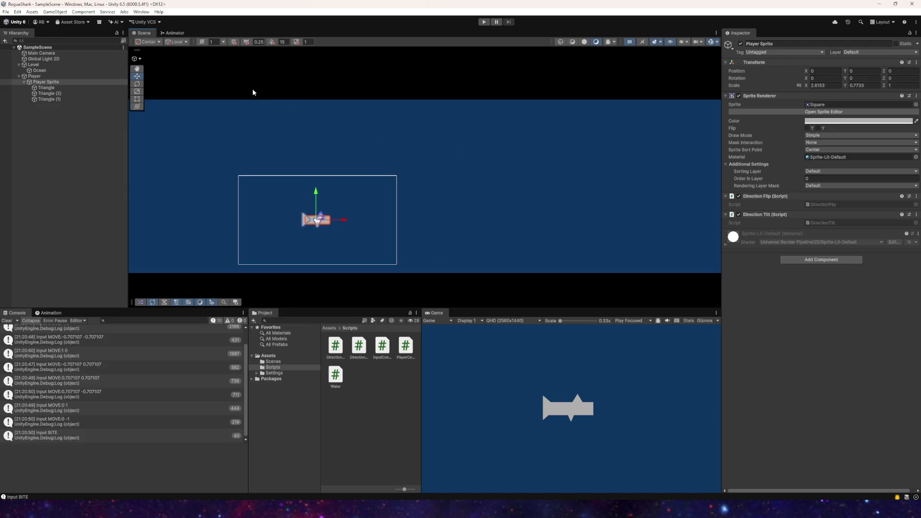
pyautogui.scroll(-1, 254, 115)
pyautogui.click(6, 12)
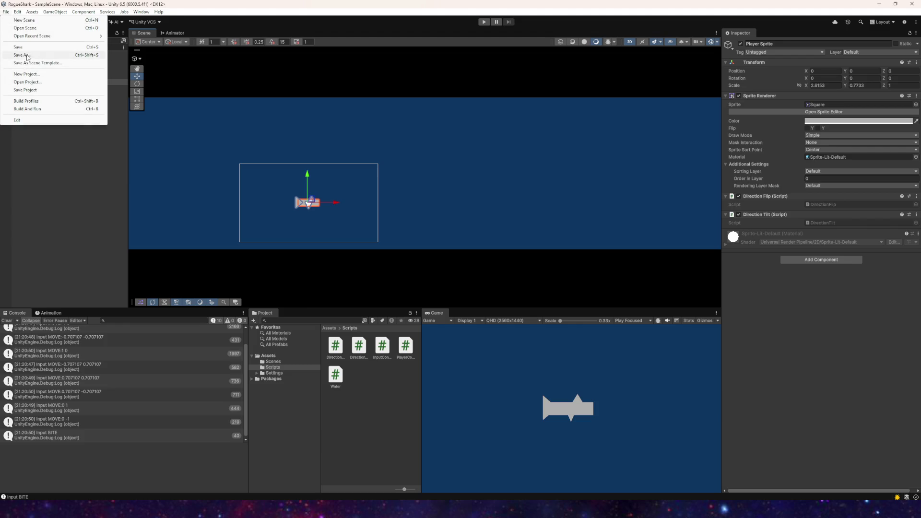
pyautogui.press('Escape')
pyautogui.scroll(-2, 418, 165)
pyautogui.moveTo(418, 165)
pyautogui.mouseDown()
pyautogui.moveTo(465, 185)
pyautogui.moveTo(394, 193)
pyautogui.mouseUp()
pyautogui.scroll(-3, 448, 110)
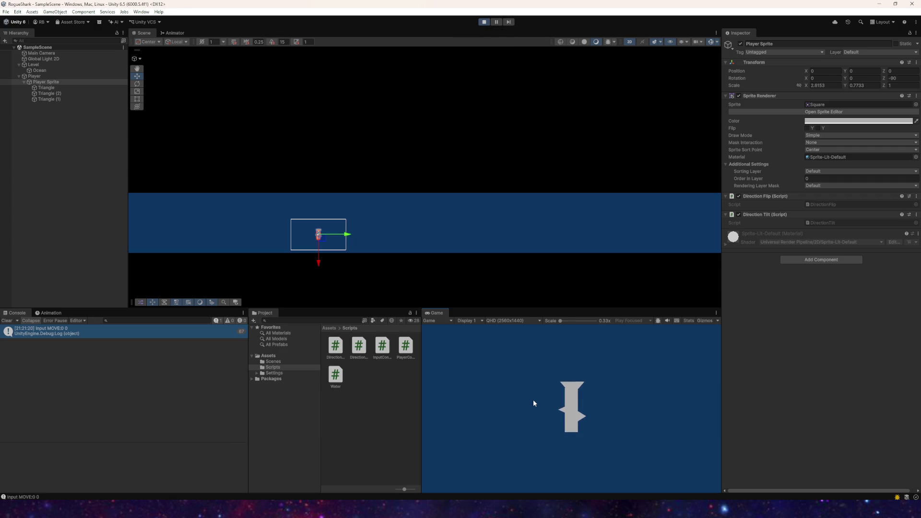
# - Steer the ship up out of the water and back, triggering a bite with Space
pyautogui.press('d')
pyautogui.press('s')
pyautogui.press('w')
pyautogui.press('a')
pyautogui.press('s')
pyautogui.press('w')
pyautogui.press('a')
pyautogui.press('space')
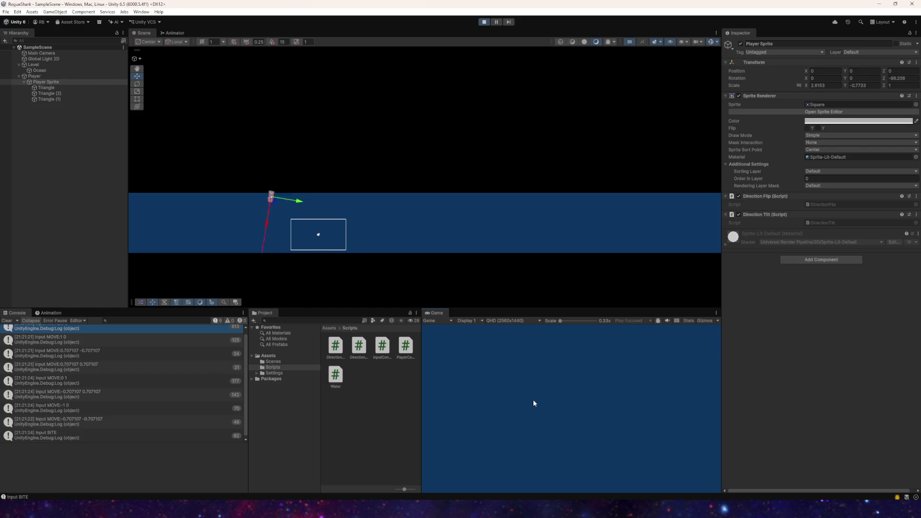
pyautogui.press('s')
pyautogui.press('d')
pyautogui.press('w')
pyautogui.press('d')
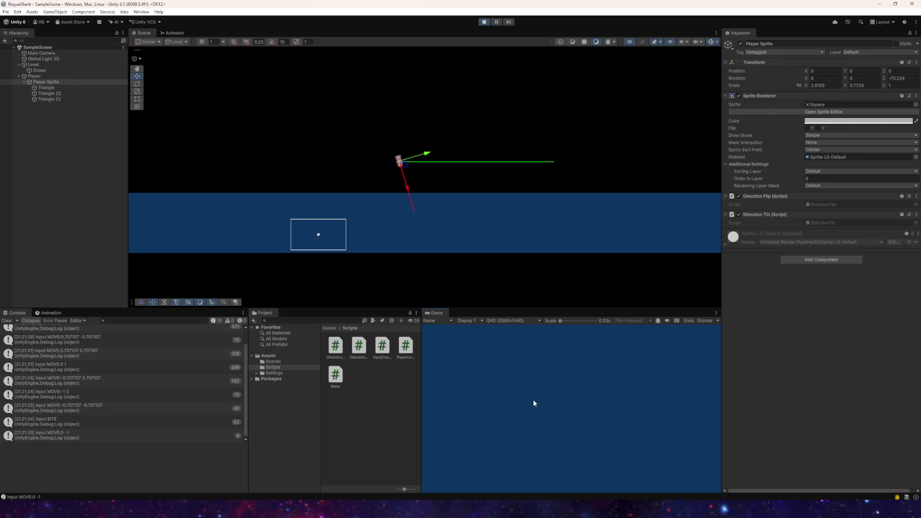
pyautogui.press('d')
pyautogui.press('w')
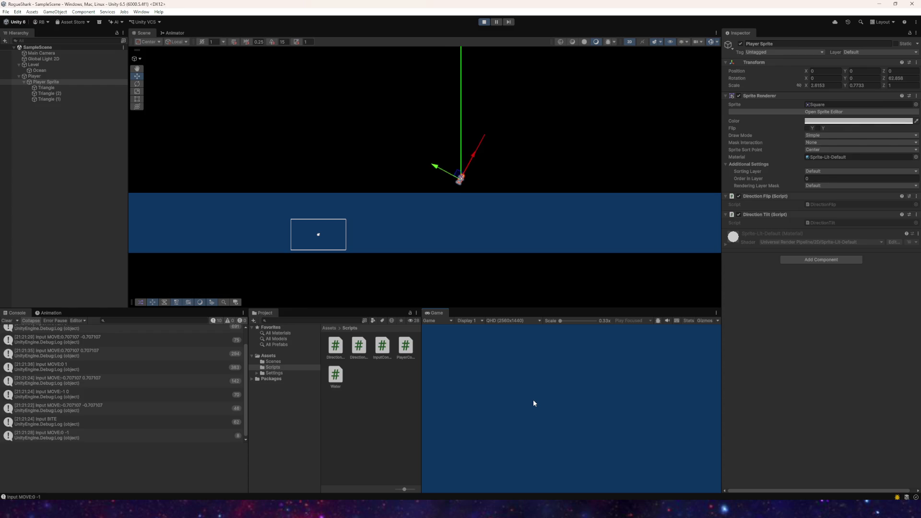
pyautogui.press('w')
pyautogui.press('w')
pyautogui.press('s')
pyautogui.press('a')
pyautogui.press('w')
pyautogui.press('w')
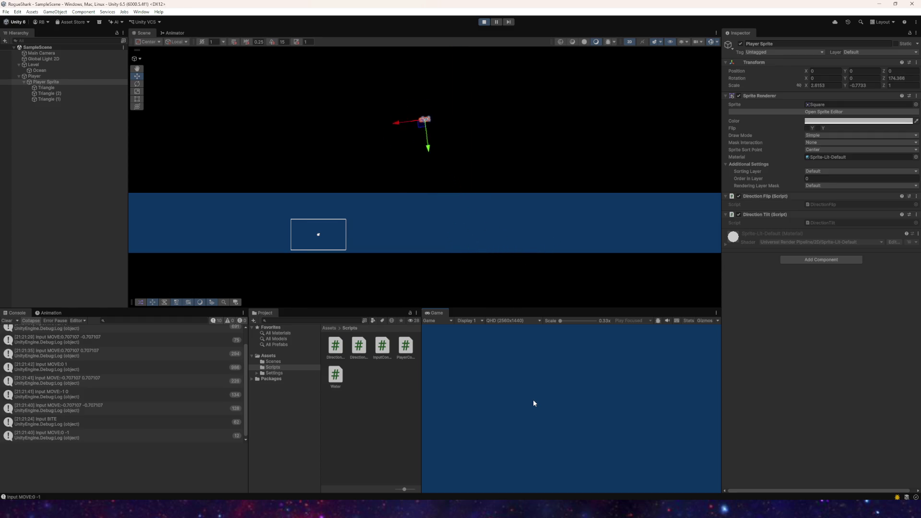
# - Stop Play mode and save the scene
pyautogui.click(483, 22)
pyautogui.click(5, 11)
pyautogui.click(10, 47)
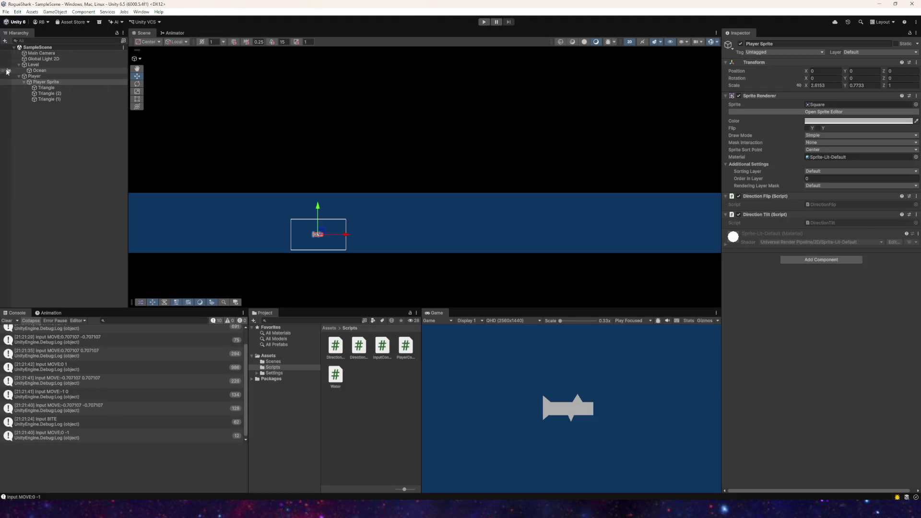
# - Drag Player Sprite above the camera frame and back to position 0, 0
pyautogui.scroll(5, 316, 183)
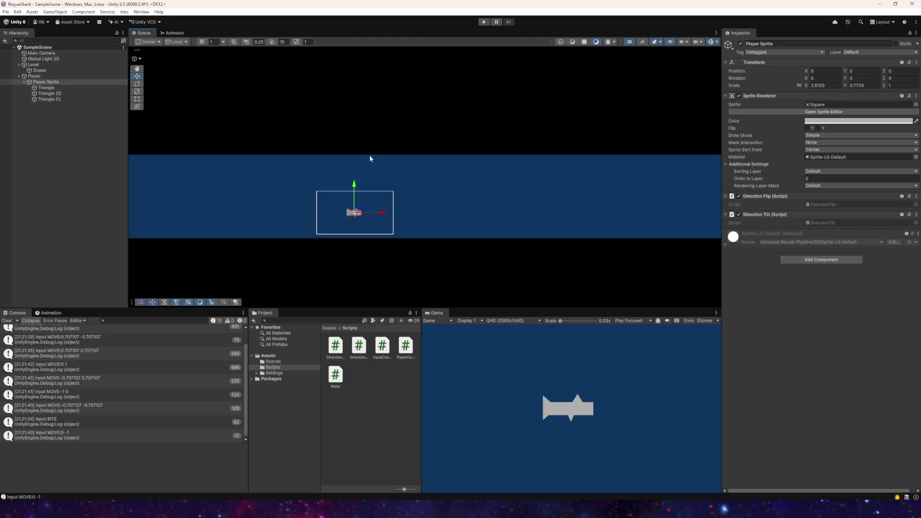
pyautogui.moveTo(358, 210); pyautogui.dragTo(374, 117)
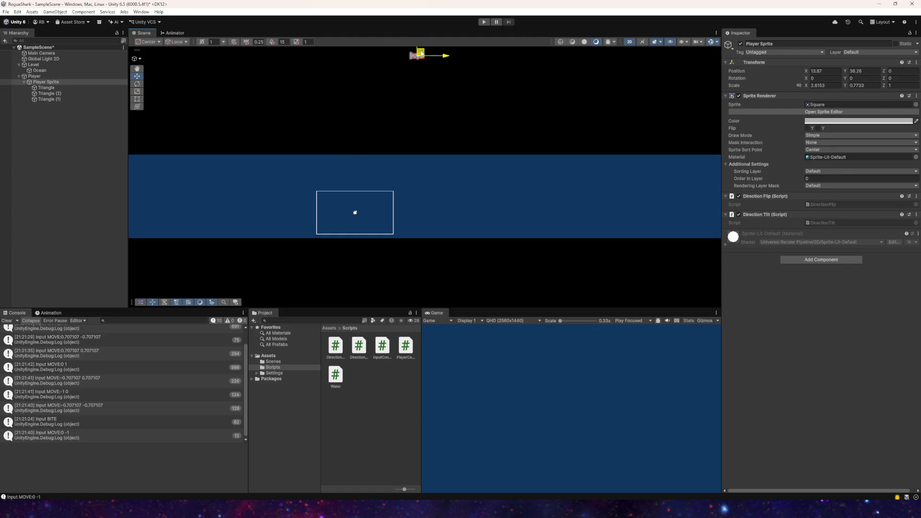
pyautogui.moveTo(513, 263)
pyautogui.mouseDown()
pyautogui.moveTo(348, 203)
pyautogui.moveTo(362, 201)
pyautogui.mouseUp()
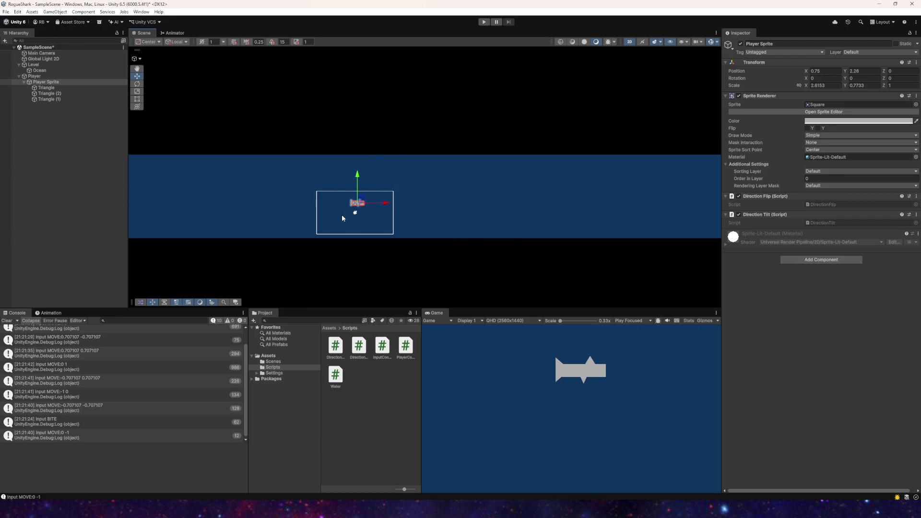
pyautogui.moveTo(362, 202); pyautogui.dragTo(367, 141)
pyautogui.moveTo(423, 155); pyautogui.dragTo(356, 212)
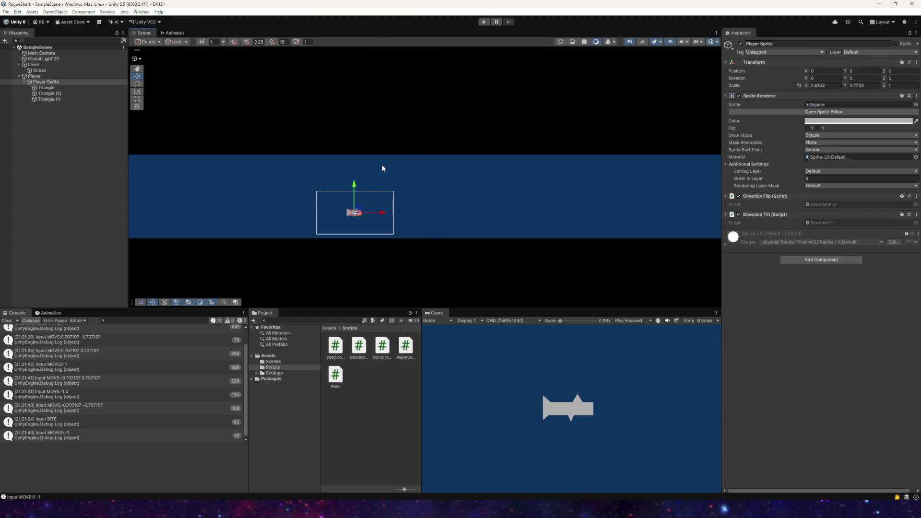
# - Pan the Scene view, then open PlayerController.cs in Visual Studio
pyautogui.click(12, 14)
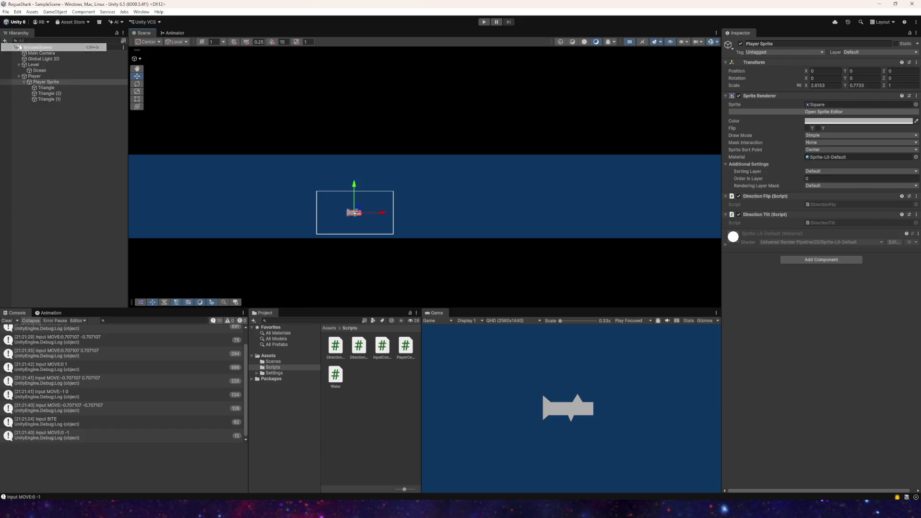
pyautogui.scroll(-2, 434, 190)
pyautogui.moveTo(433, 189)
pyautogui.mouseDown()
pyautogui.moveTo(467, 212)
pyautogui.moveTo(443, 219)
pyautogui.mouseUp()
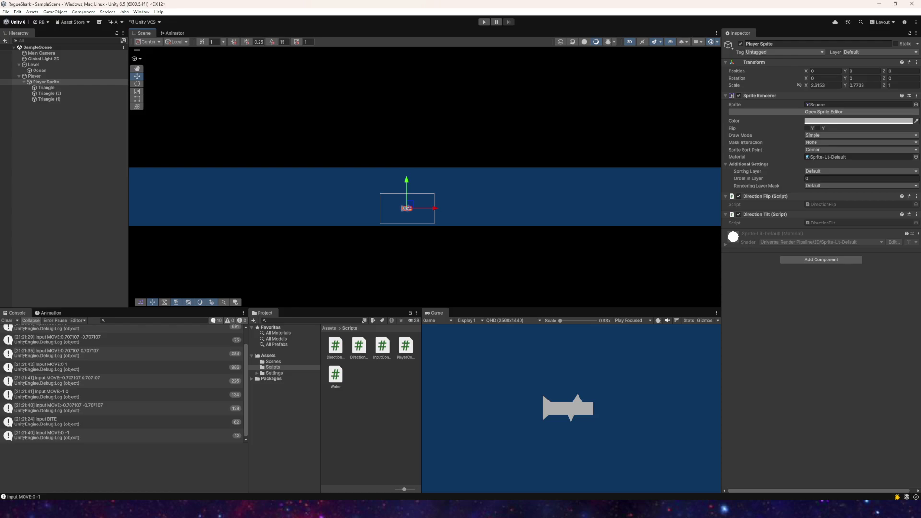
pyautogui.hotkey('alt', 'Tab')
pyautogui.click(31, 30)
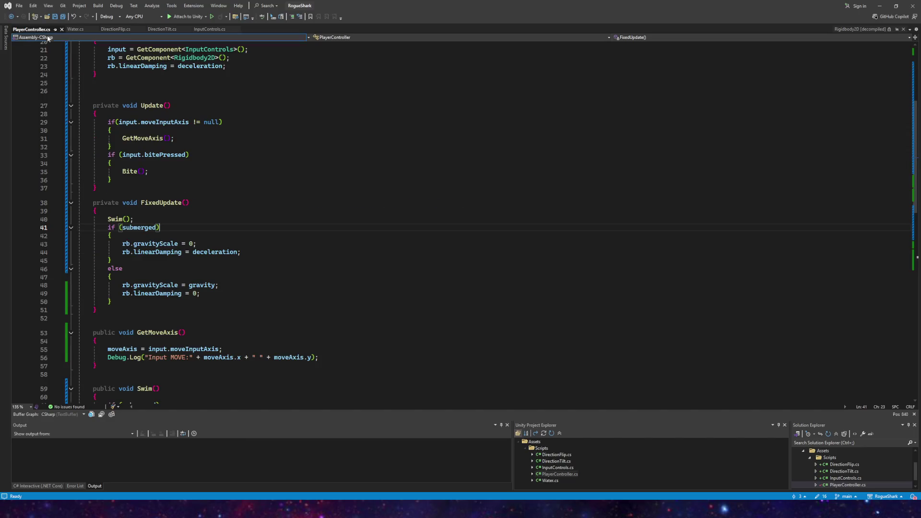
# - Add 'public float emergedTime;' and 'public float emergedGravityMult' below the submerged flag
pyautogui.scroll(3, 161, 110)
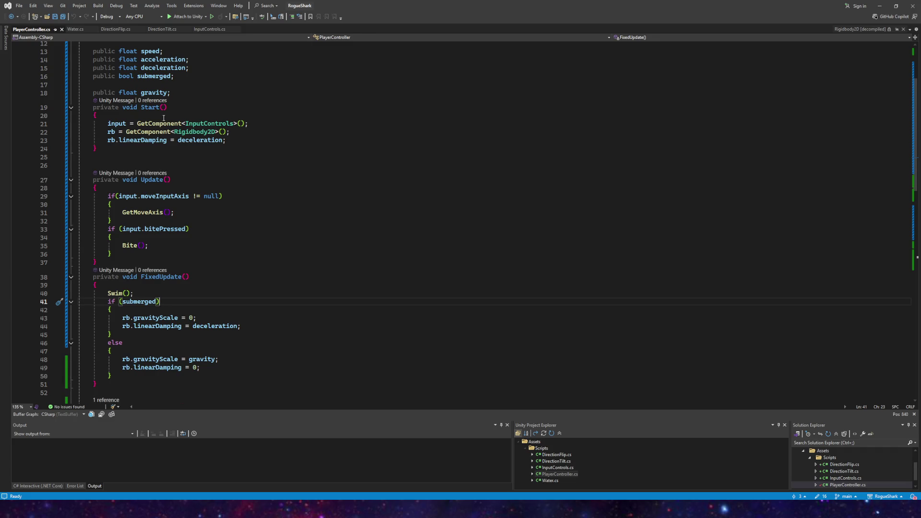
pyautogui.scroll(4, 168, 122)
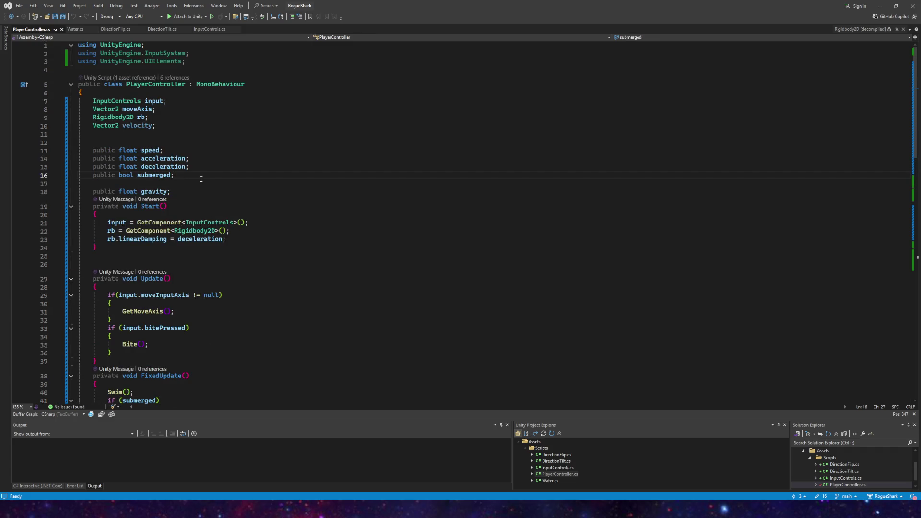
pyautogui.press('Return')
pyautogui.write('public float')
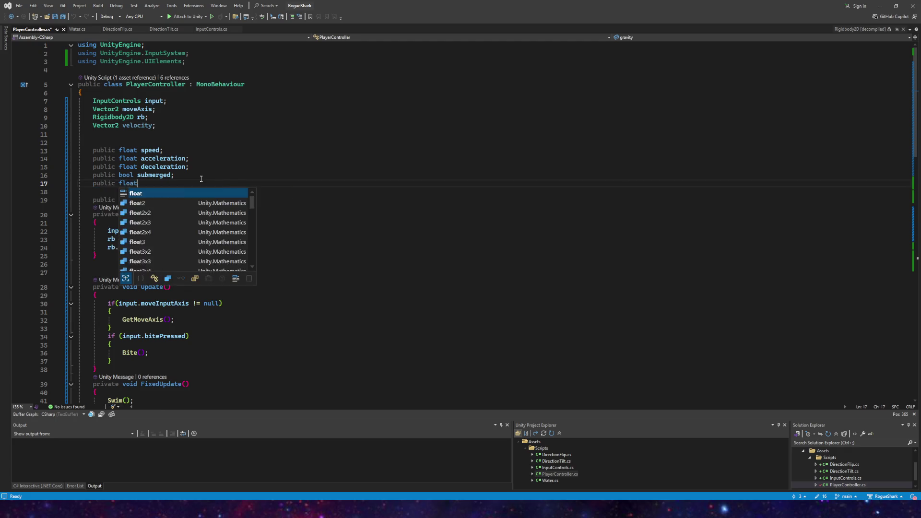
pyautogui.write(' emergedT')
pyautogui.write('ime;')
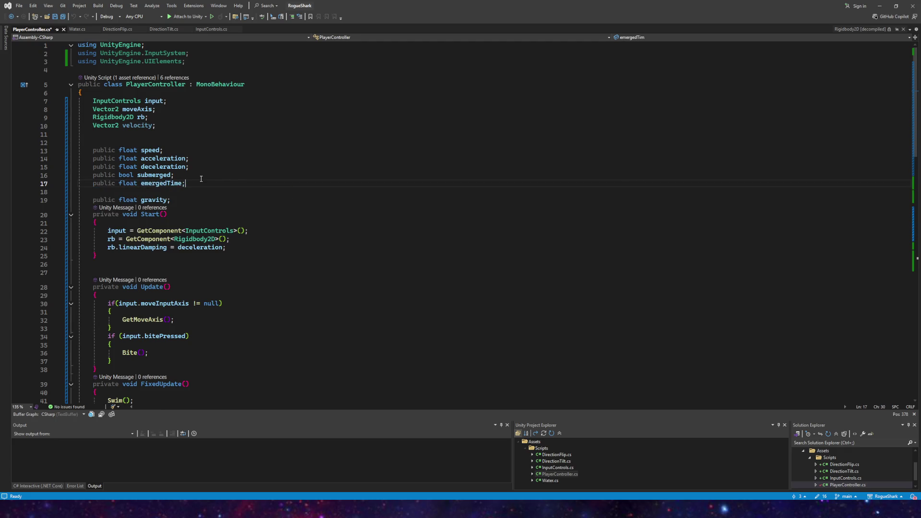
pyautogui.press('Return')
pyautogui.write('public ')
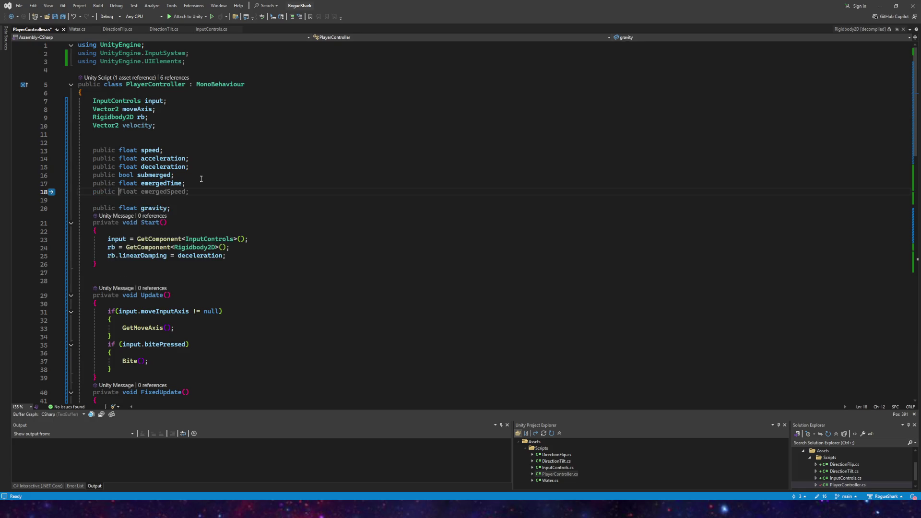
pyautogui.write('float emergedGravityM')
pyautogui.write('ult')
# - Scroll down to FixedUpdate and place the cursor on the linearDamping line in the else branch
pyautogui.scroll(-3, 201, 179)
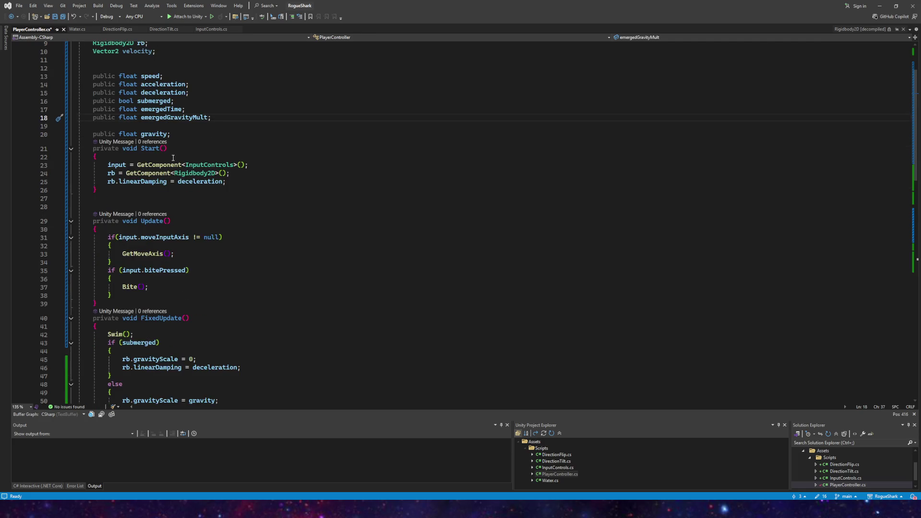
pyautogui.scroll(-2, 177, 158)
pyautogui.scroll(-3, 149, 144)
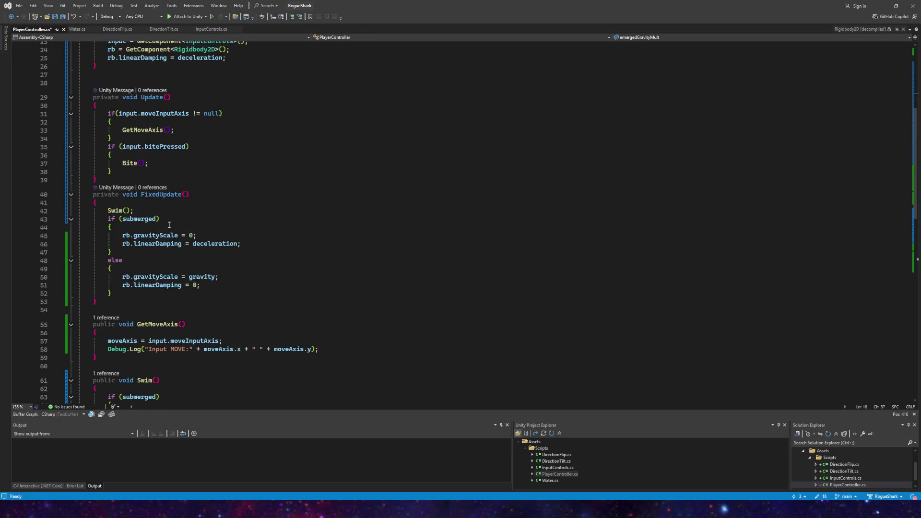
pyautogui.scroll(-1, 190, 231)
pyautogui.scroll(-6, 187, 230)
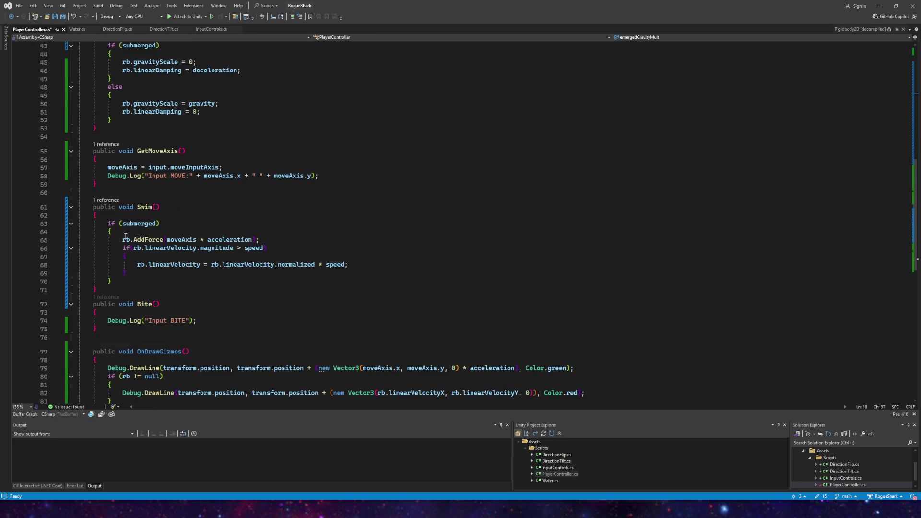
pyautogui.scroll(-3, 125, 236)
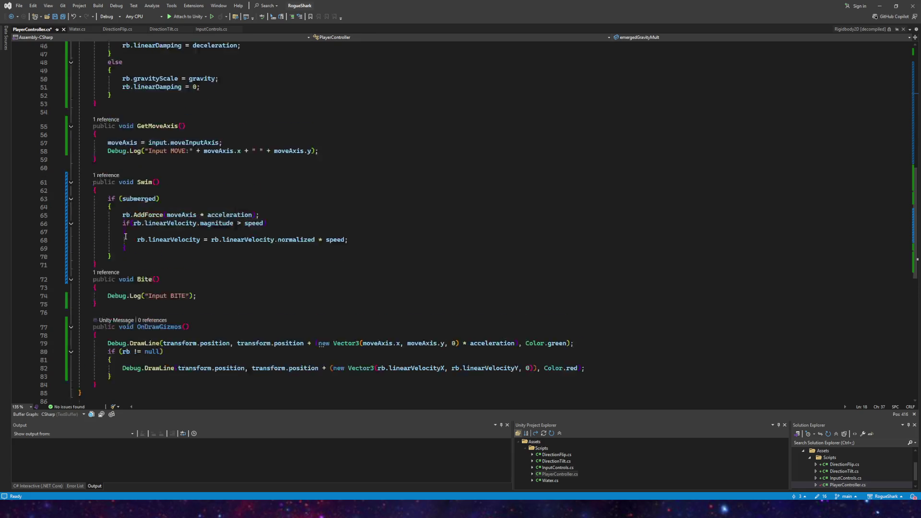
pyautogui.scroll(6, 130, 236)
pyautogui.scroll(1, 132, 232)
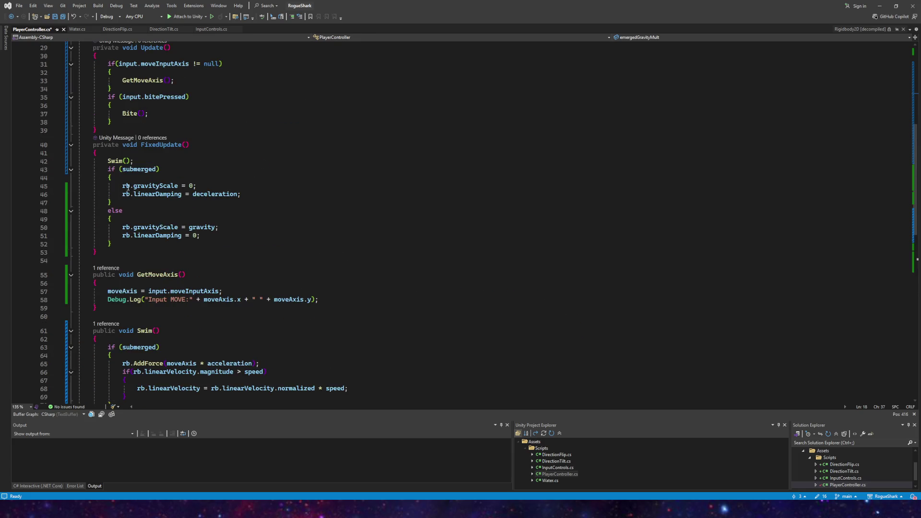
pyautogui.click(206, 238)
# - Add 'emergedTime = 0' inside the submerged branch of FixedUpdate
pyautogui.click(255, 193)
pyautogui.click(199, 178)
pyautogui.press('Return')
pyautogui.write('submer')
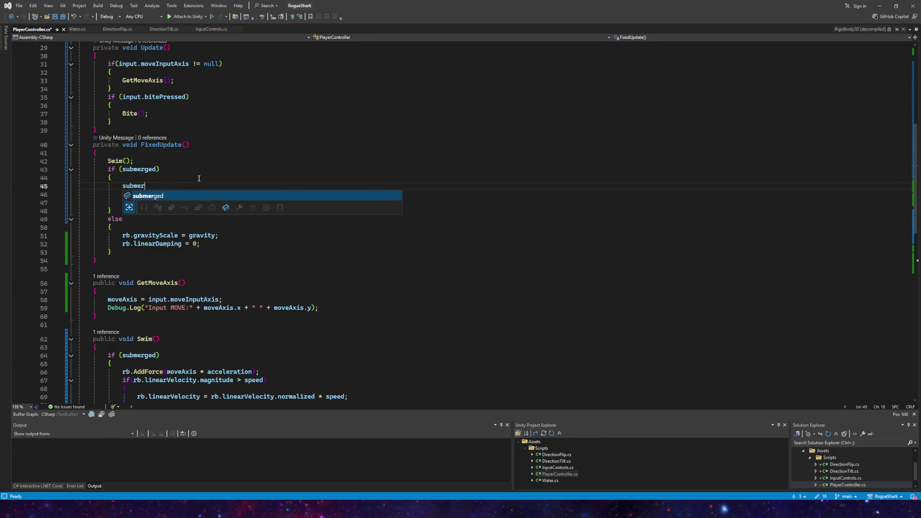
pyautogui.press('BackSpace')
pyautogui.press('BackSpace')
pyautogui.press('BackSpace')
pyautogui.write('emer')
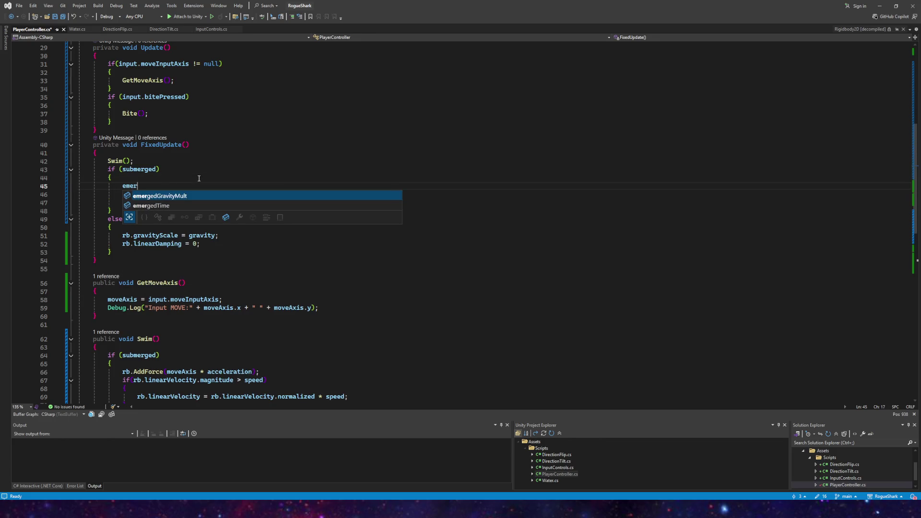
pyautogui.write('gedTime = 0')
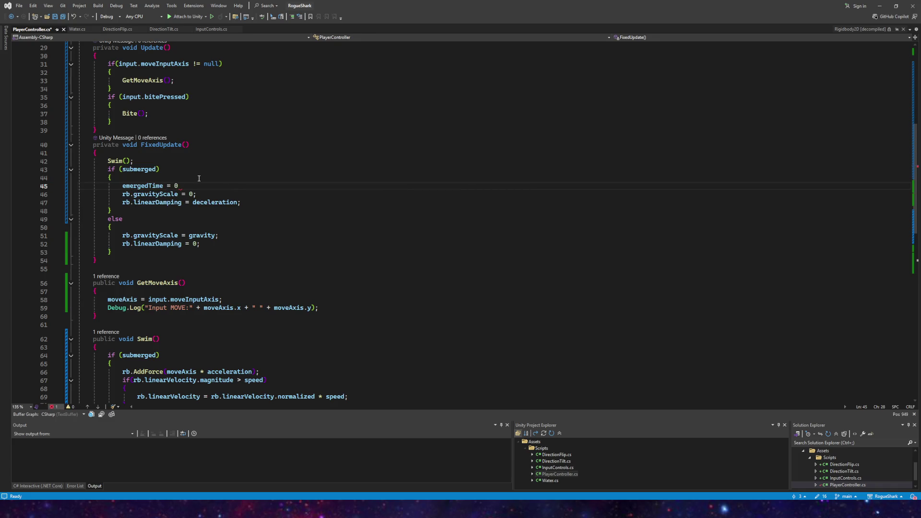
# - Add an 'emergedTime += Time.deltaTime' line to the else block
pyautogui.click(131, 228)
pyautogui.press('Return')
pyautogui.press('BackSpace')
pyautogui.click(177, 185)
pyautogui.press('BackSpace')
pyautogui.press('BackSpace')
pyautogui.press('BackSpace')
pyautogui.press('Tab')
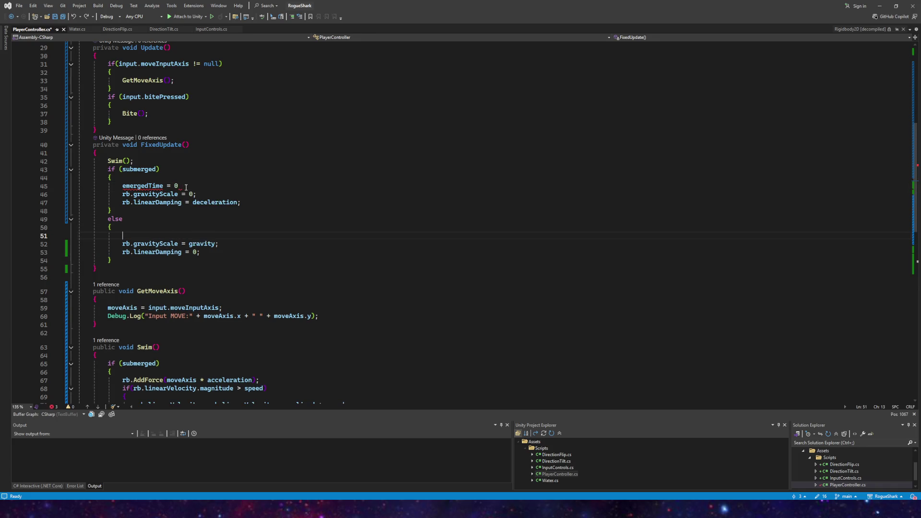
pyautogui.click(184, 186)
pyautogui.write(';')
pyautogui.click(148, 236)
pyautogui.write('emergedTime')
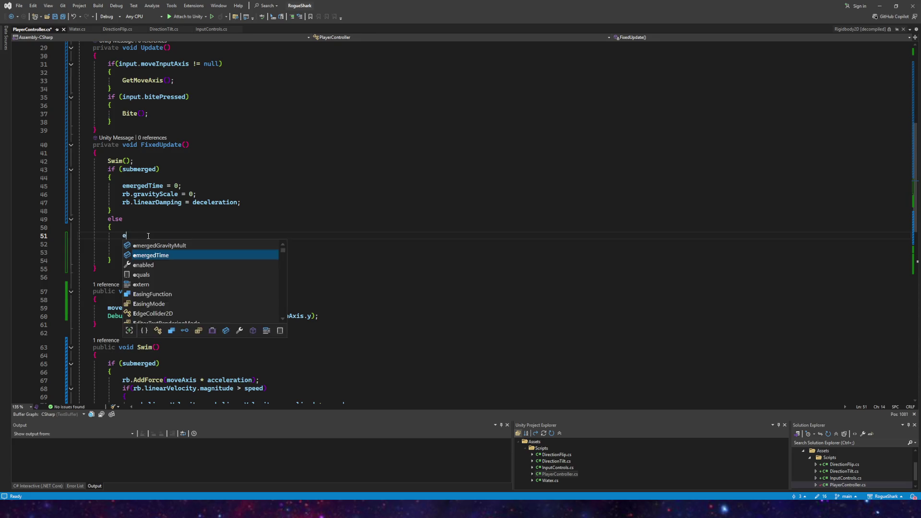
pyautogui.press('Tab')
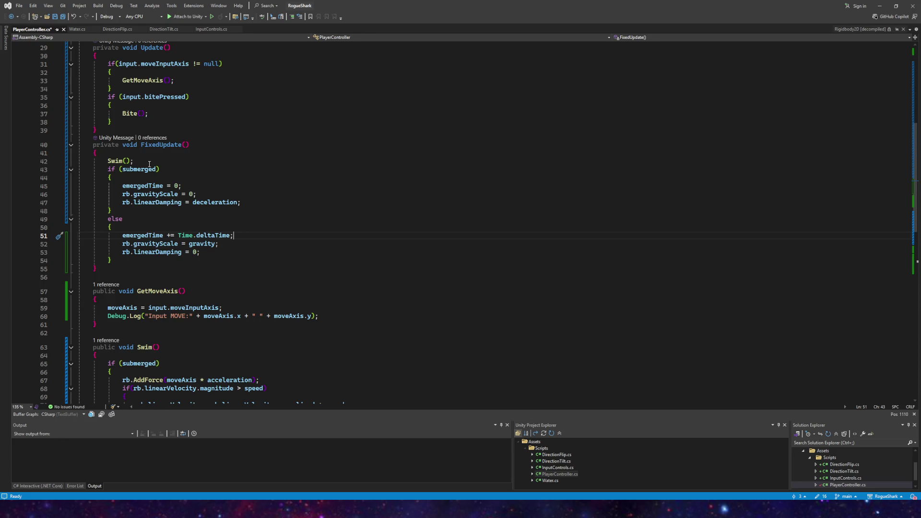
# - Make gravityScale equal gravity + (emergedTime * emergedGravityMult) and save PlayerController.cs
pyautogui.click(214, 244)
pyautogui.write('+')
pyautogui.write('emer')
pyautogui.press('Tab')
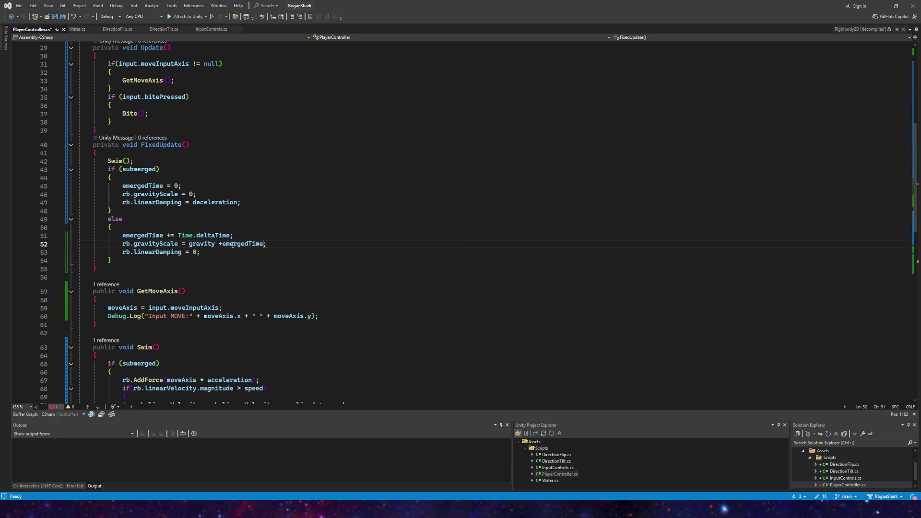
pyautogui.click(221, 244)
pyautogui.write('(')
pyautogui.hotkey('ctrl', 'Right')
pyautogui.write(')')
pyautogui.write(' emerg')
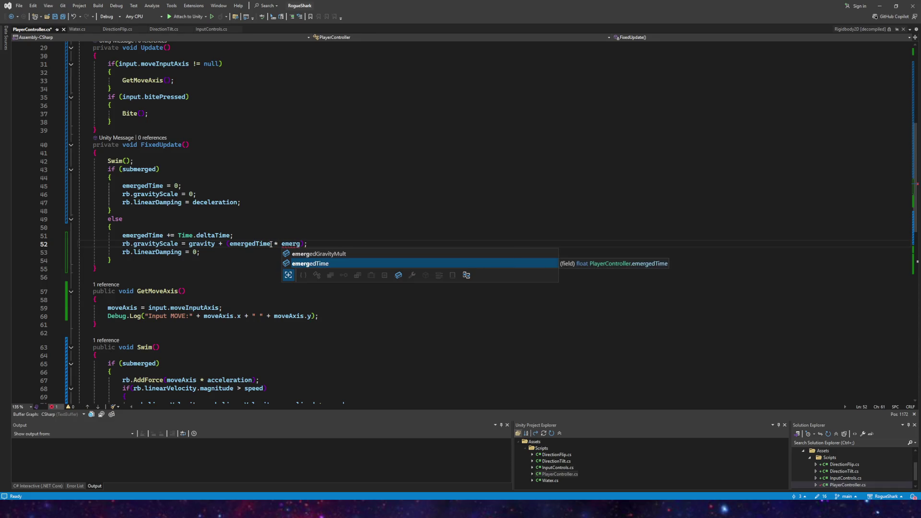
pyautogui.press('Up')
pyautogui.press('Tab')
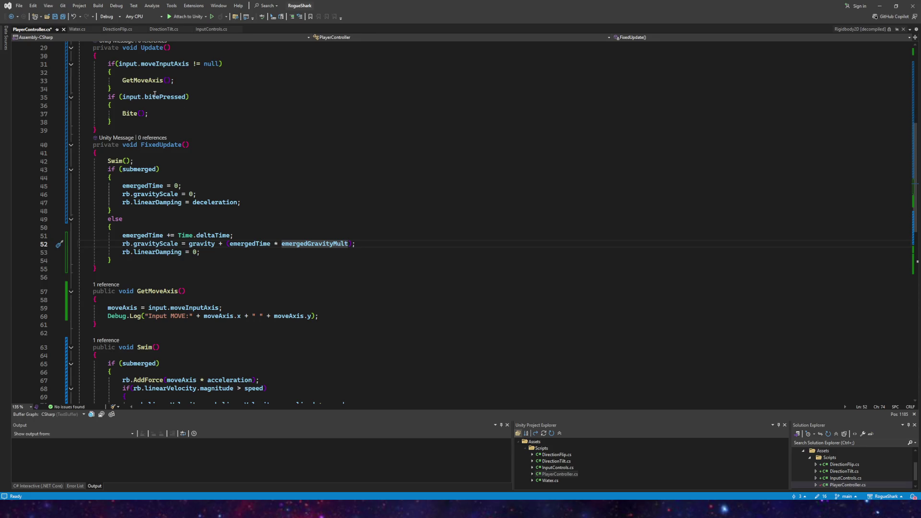
pyautogui.click(62, 16)
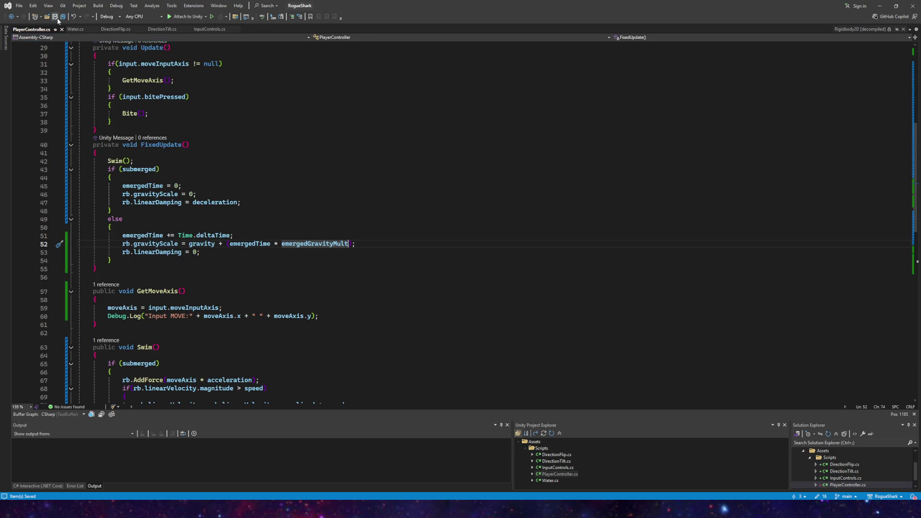
# - Rename the emergedGravityMult declaration on line 18 to emergedTimeMult
pyautogui.scroll(8, 234, 158)
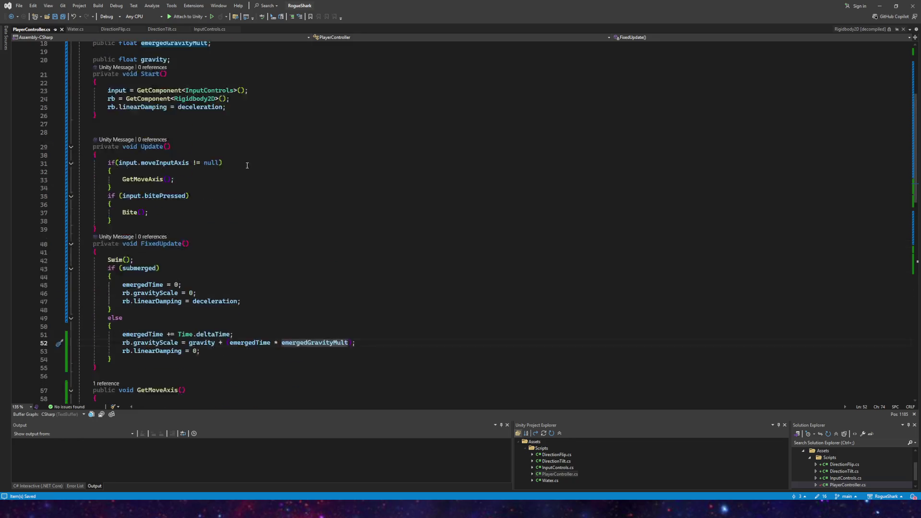
pyautogui.click(166, 167)
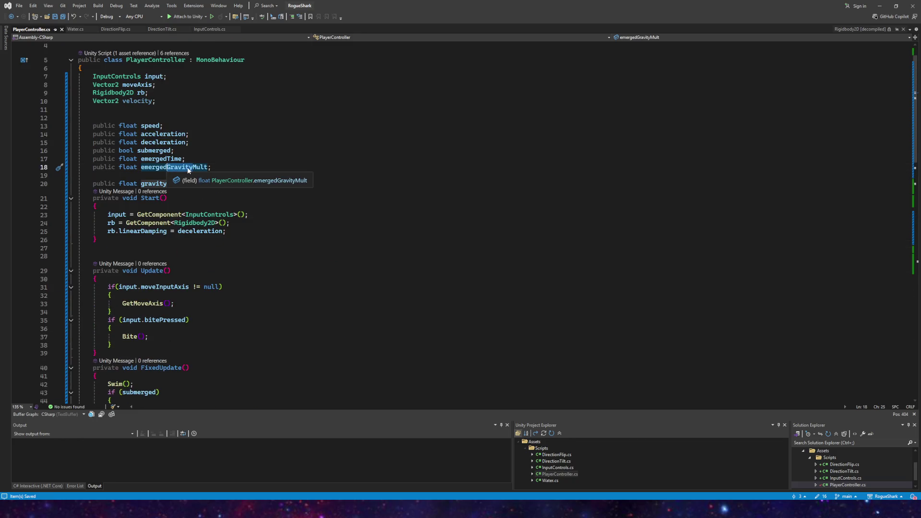
pyautogui.scroll(-8, 192, 168)
pyautogui.click(213, 203)
pyautogui.press('F12')
pyautogui.moveTo(195, 143); pyautogui.dragTo(168, 142)
pyautogui.press('BackSpace')
pyautogui.write('ime')
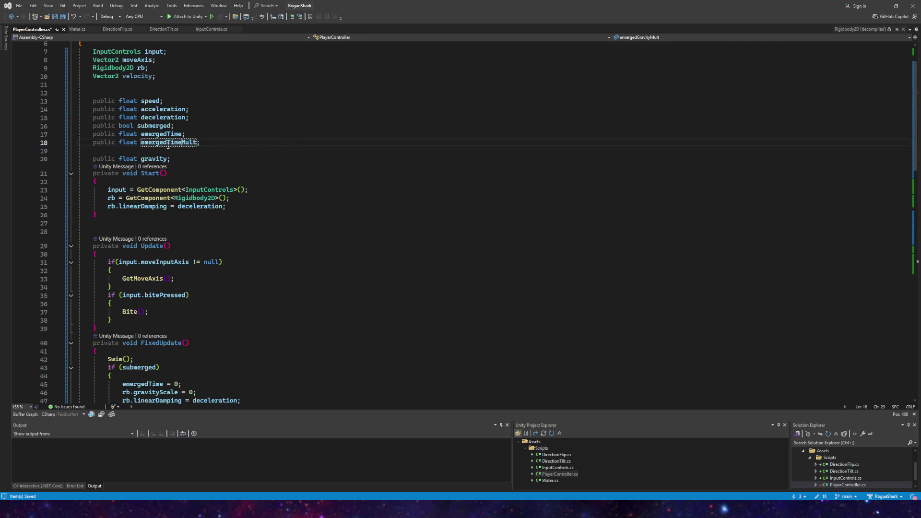
# - Rename the reference on line 52 to emergedTimeMult as well and save the script
pyautogui.scroll(-7, 317, 259)
pyautogui.moveTo(333, 268); pyautogui.dragTo(307, 270)
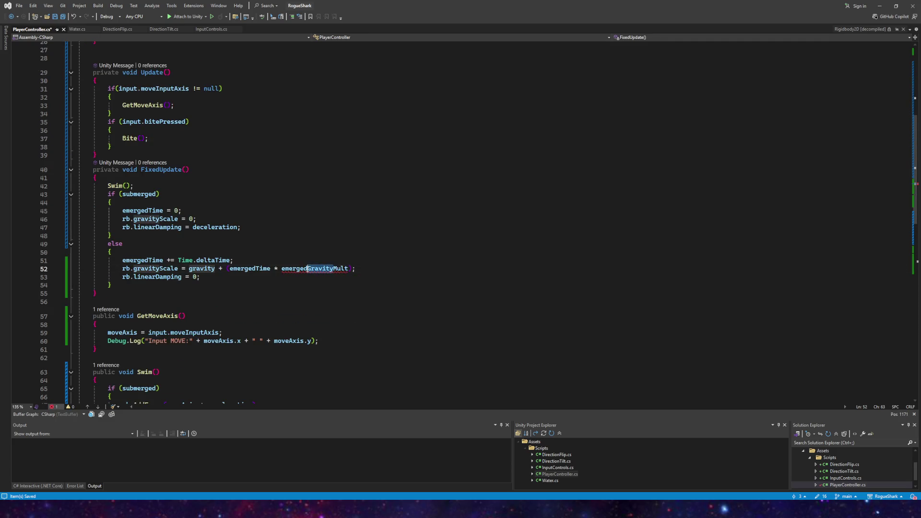
pyautogui.write('Time')
pyautogui.press('End')
pyautogui.click(55, 16)
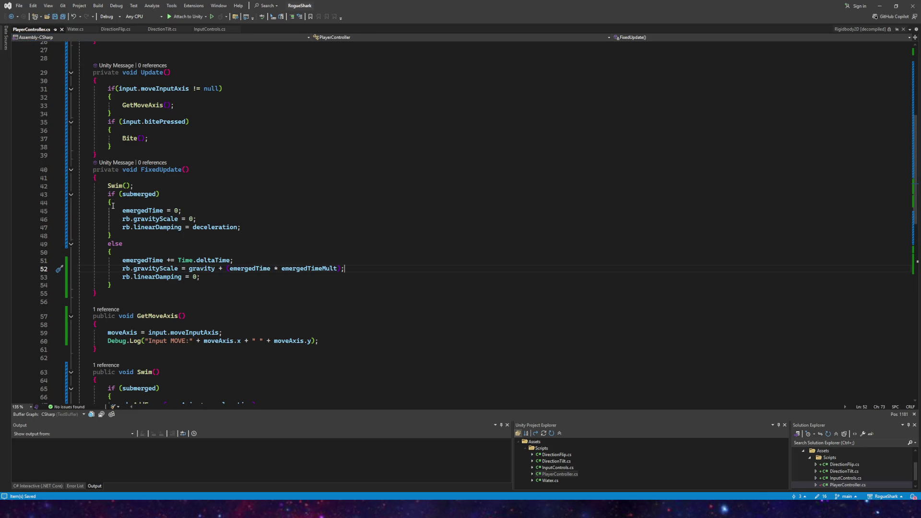
pyautogui.moveTo(250, 509)
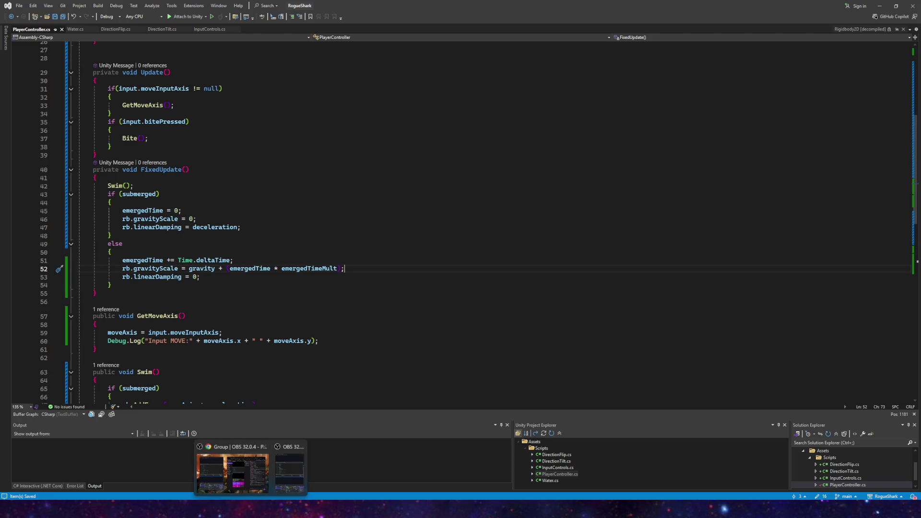
pyautogui.click(238, 484)
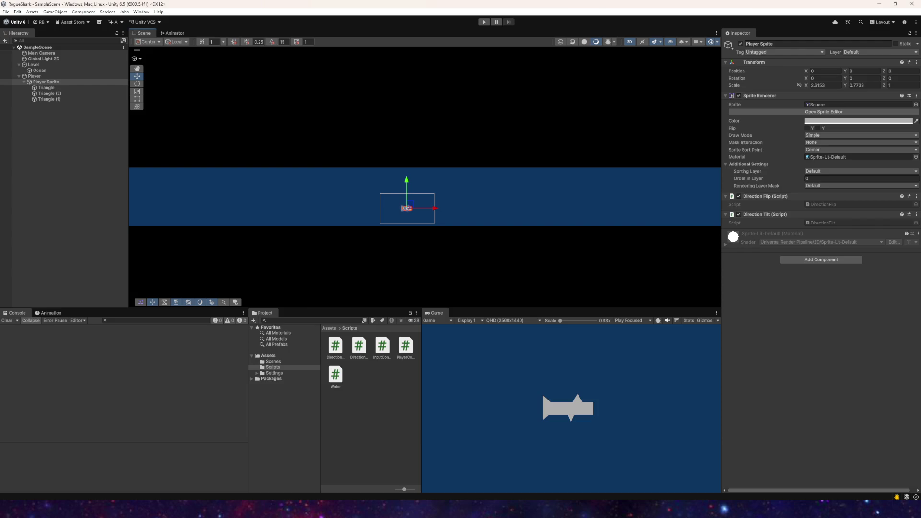
# - Select Player to check the new Emerged Time field in Player Controller, then return to Visual Studio
pyautogui.scroll(3, 430, 175)
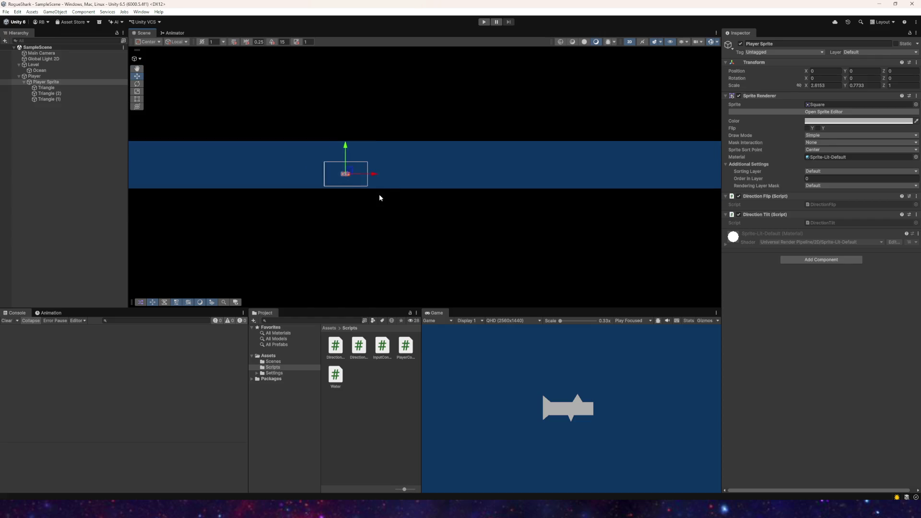
pyautogui.click(47, 77)
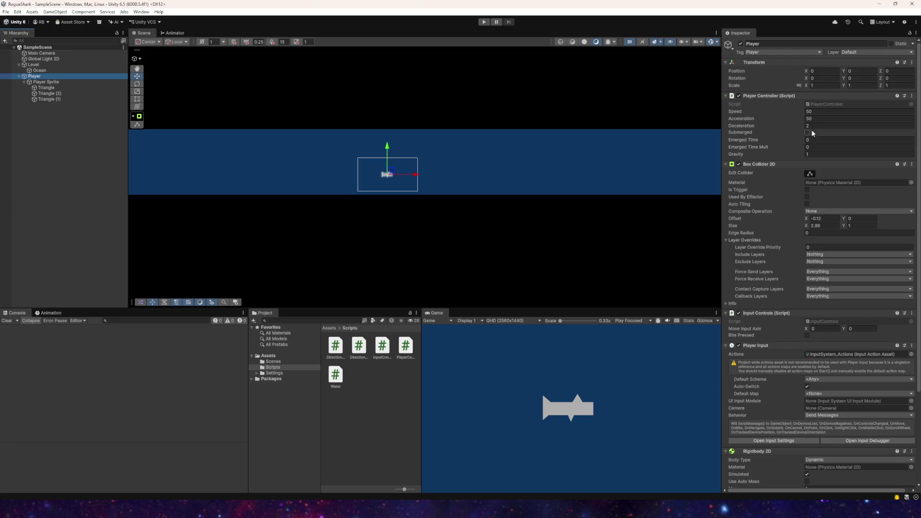
pyautogui.click(814, 140)
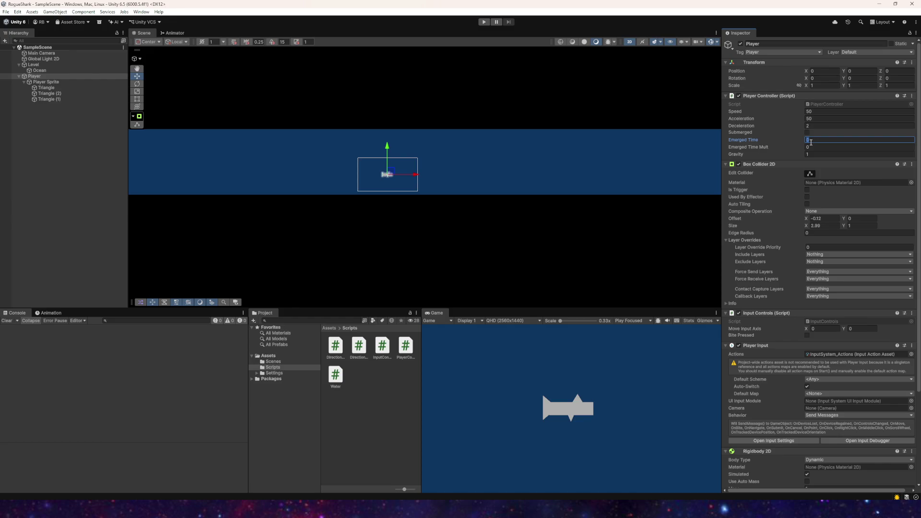
pyautogui.hotkey('alt', 'Tab')
pyautogui.scroll(15, 114, 192)
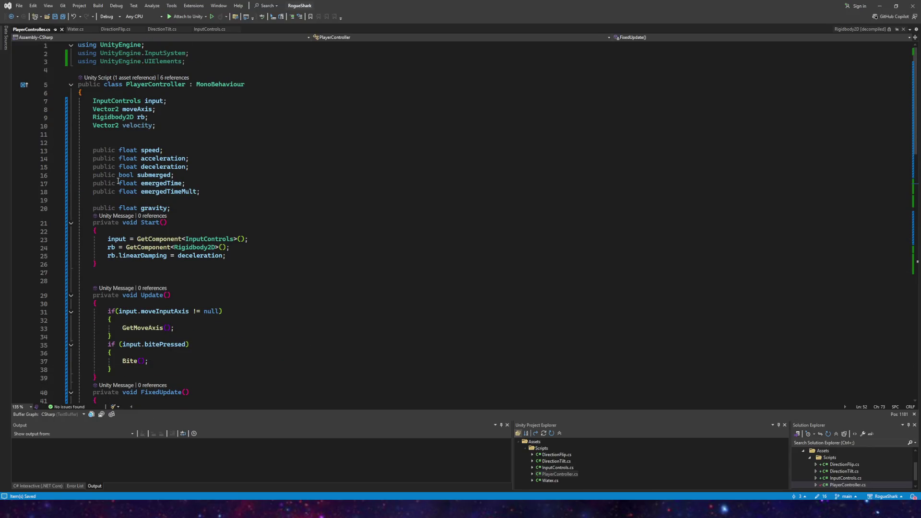
# - Make emergedTime on line 17 a plain, non-public float and save the script
pyautogui.moveTo(117, 184); pyautogui.dragTo(94, 184)
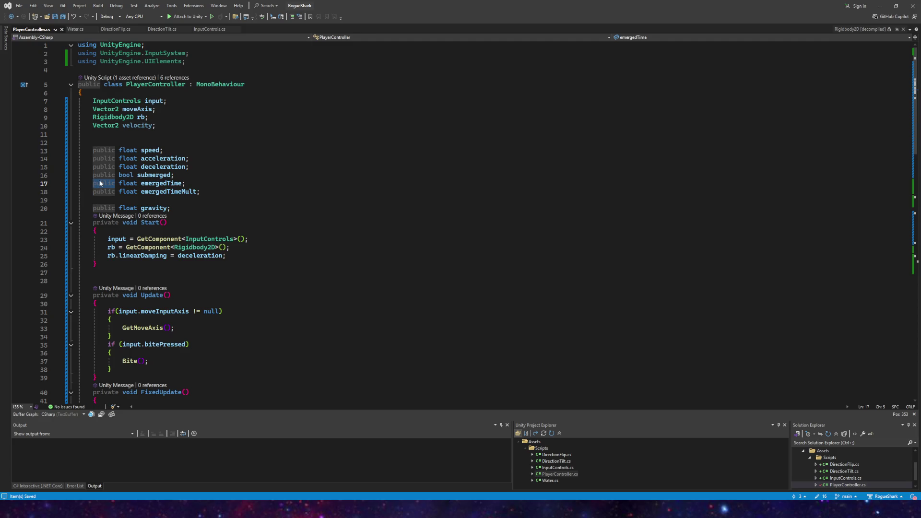
pyautogui.press('BackSpace')
pyautogui.press('BackSpace')
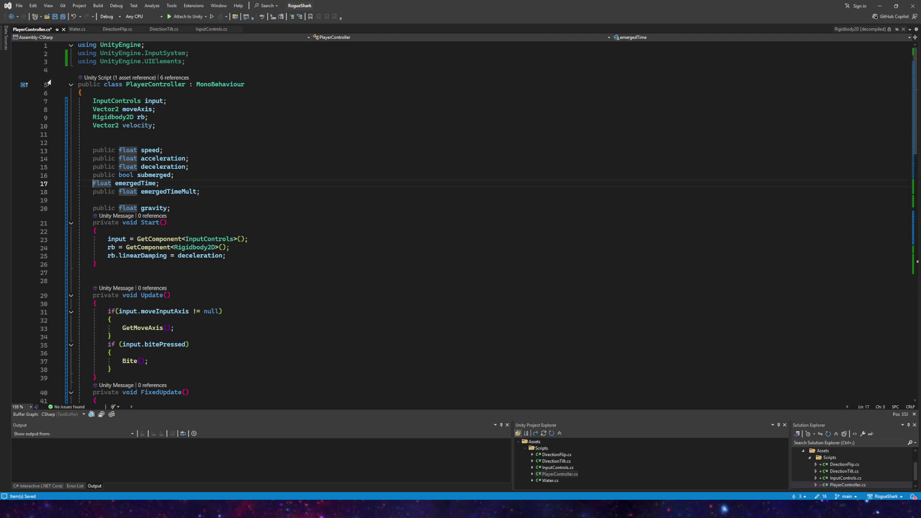
pyautogui.hotkey('ctrl', 's')
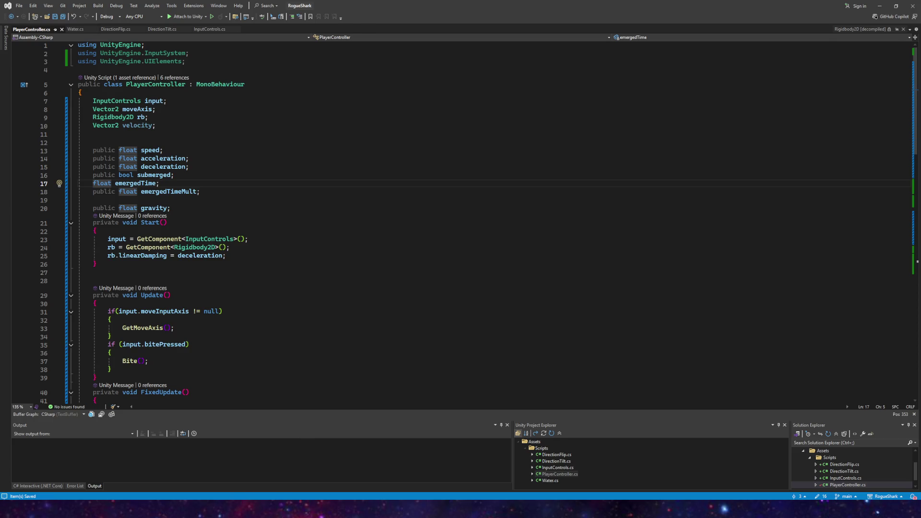
pyautogui.hotkey('alt', 'Tab')
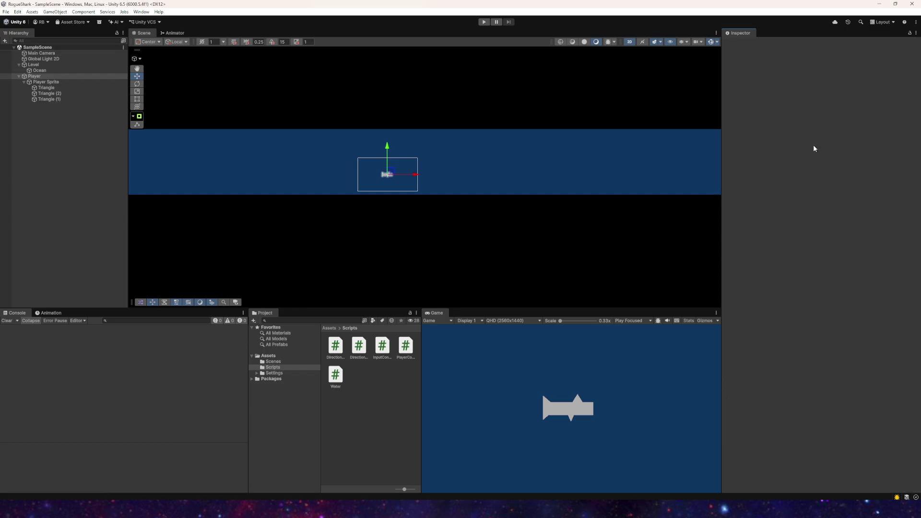
# - Edit the Emerged Time Mult value, enter Play mode and steer the shark around with WASD
pyautogui.click(812, 137)
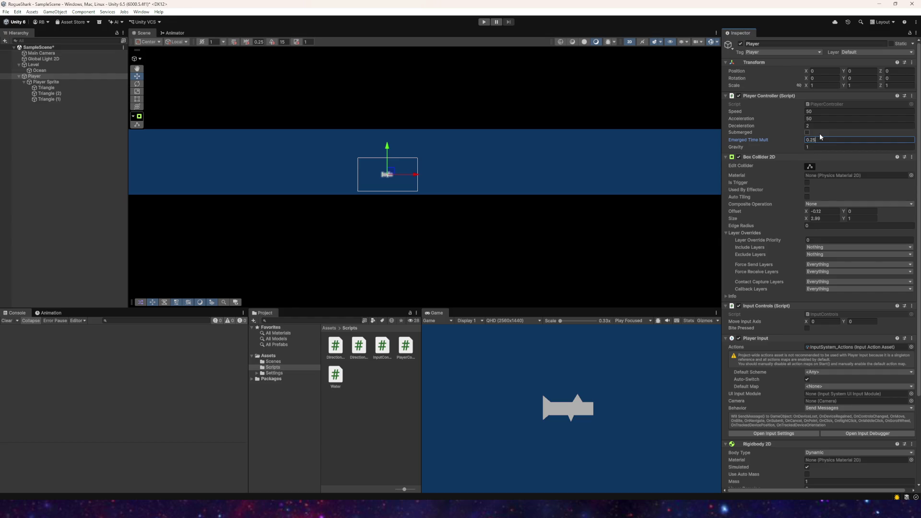
pyautogui.click(484, 22)
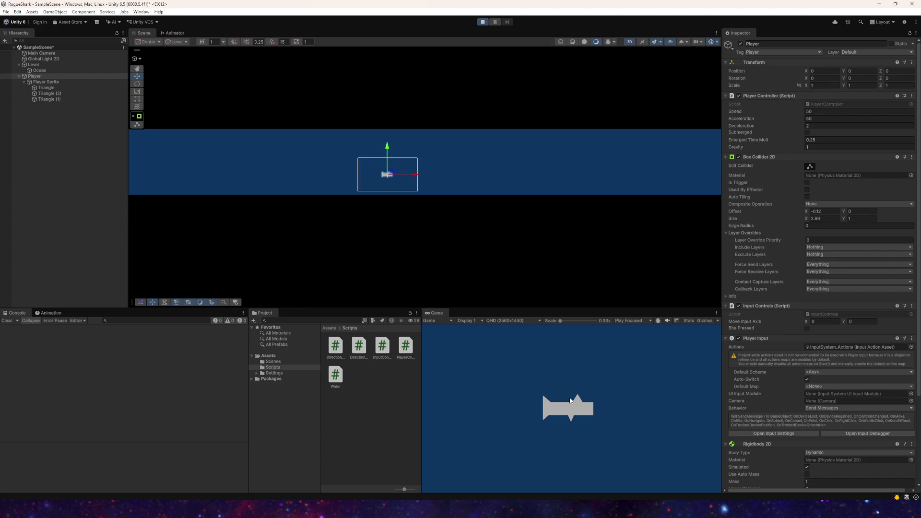
pyautogui.press('a')
pyautogui.press('s')
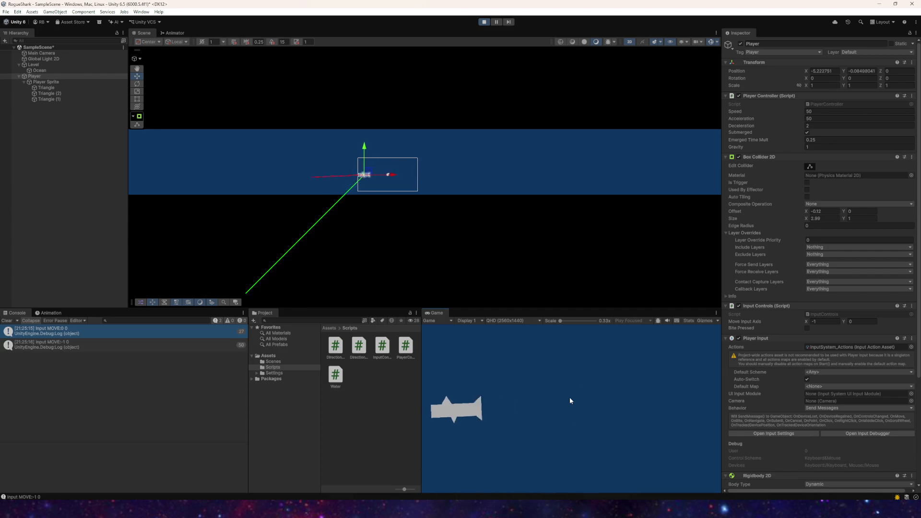
pyautogui.press('d')
pyautogui.press('w')
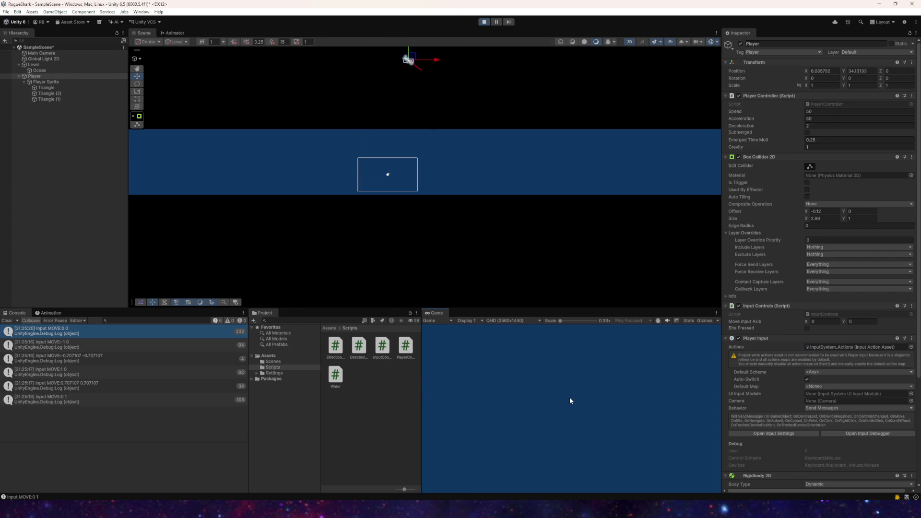
pyautogui.press('d')
pyautogui.press('w')
pyautogui.press('s')
pyautogui.press('a')
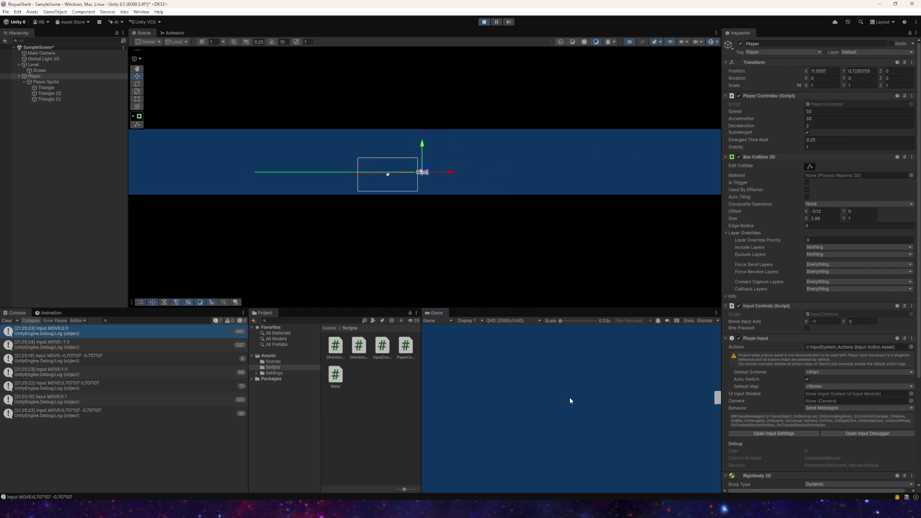
pyautogui.scroll(-5, 796, 422)
pyautogui.press('d')
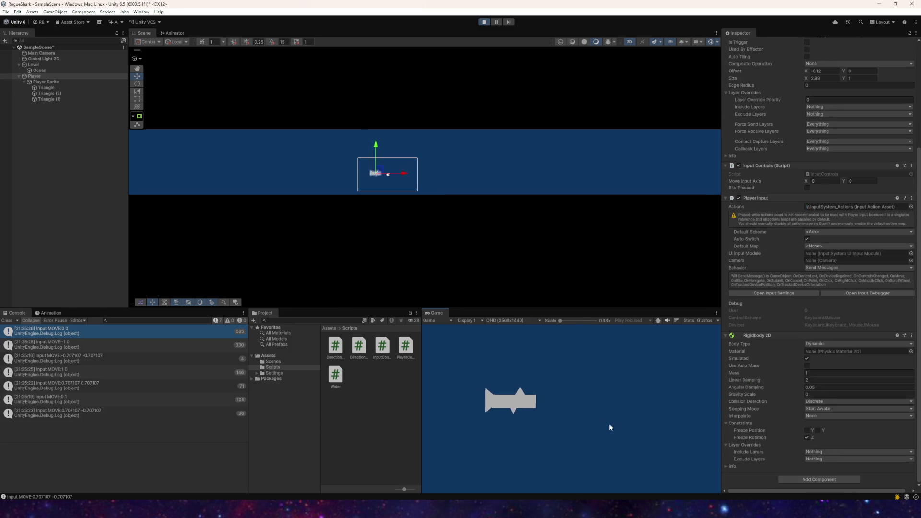
pyautogui.press('a')
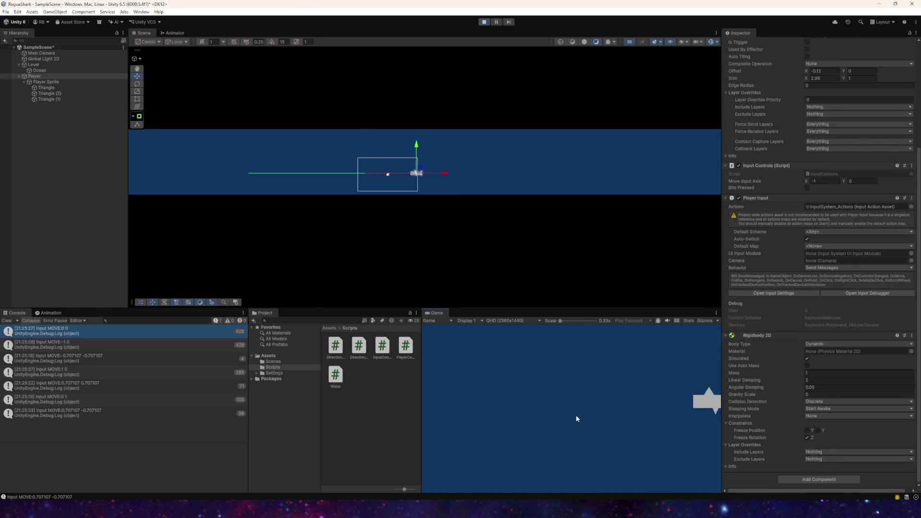
pyautogui.press('w')
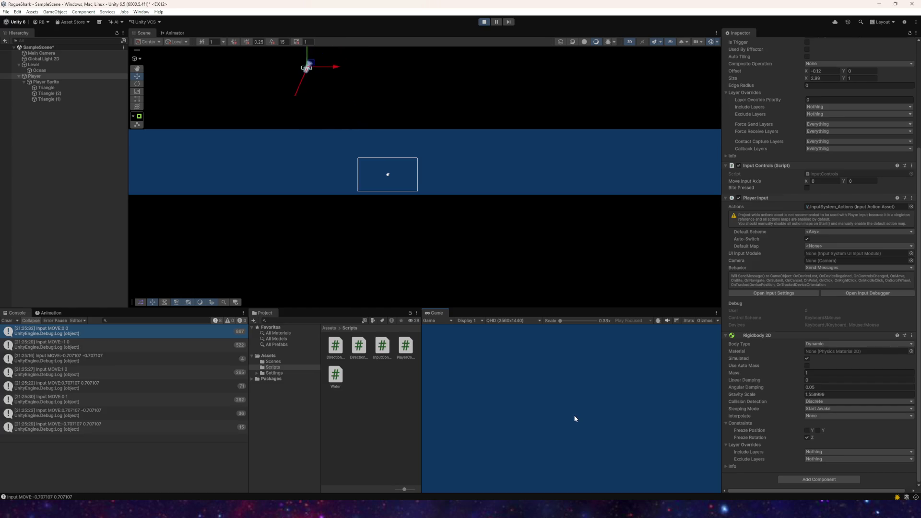
# - Swim the player left, right and up toward the surface to test the emerged gravity
pyautogui.press('a')
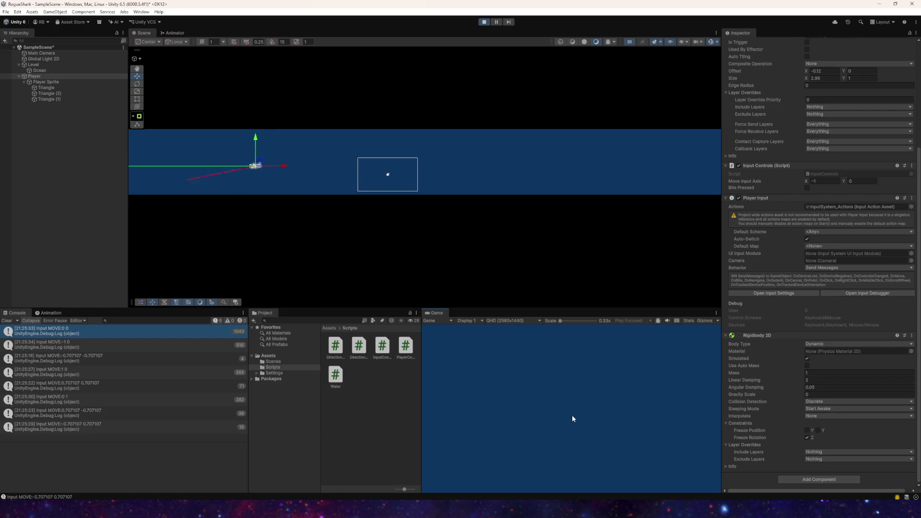
pyautogui.press('d')
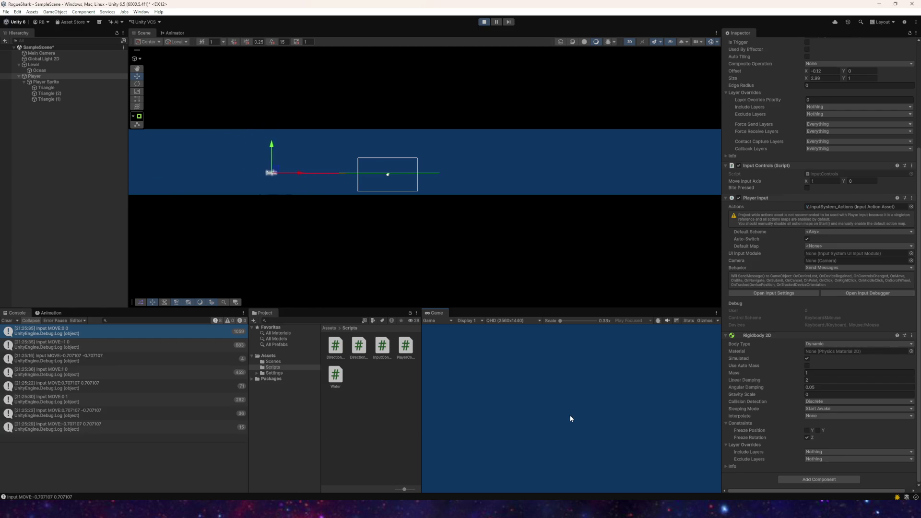
pyautogui.press('w')
pyautogui.scroll(5, 861, 315)
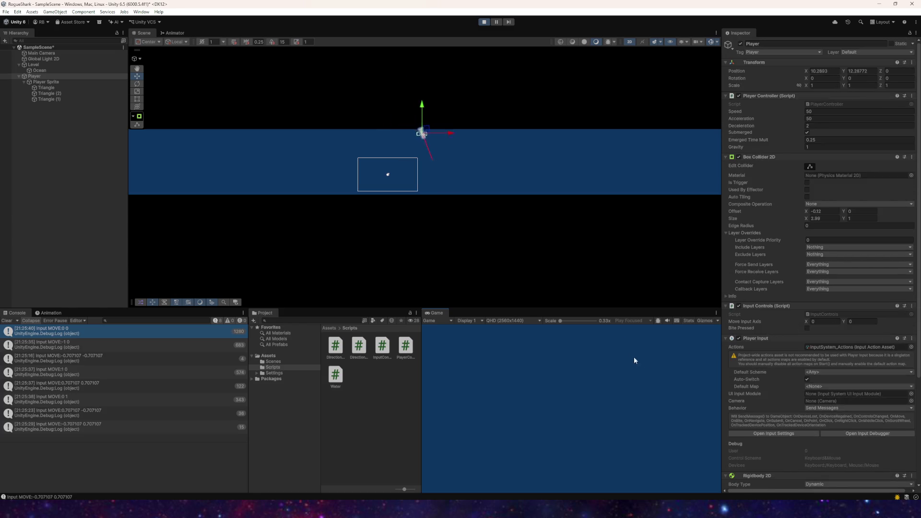
pyautogui.press('d')
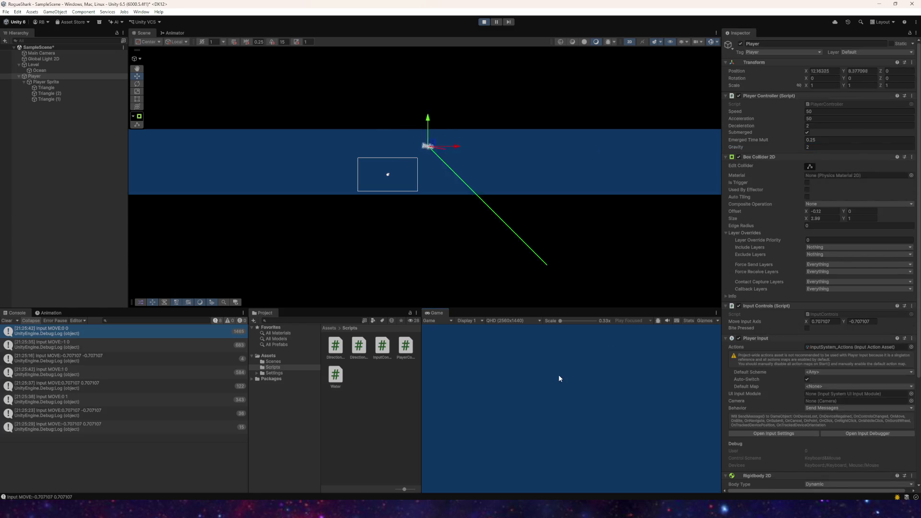
pyautogui.press('s')
pyautogui.press('a')
pyautogui.press('s')
pyautogui.press('w')
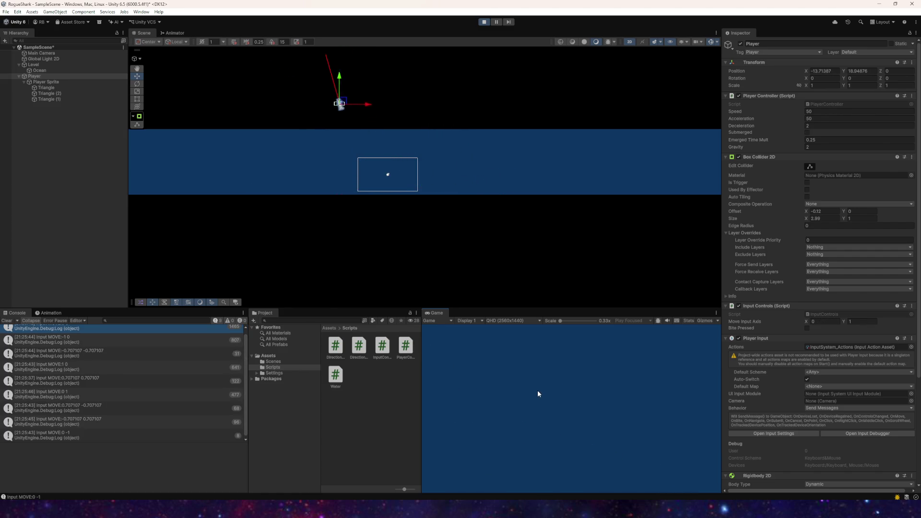
pyautogui.press('a')
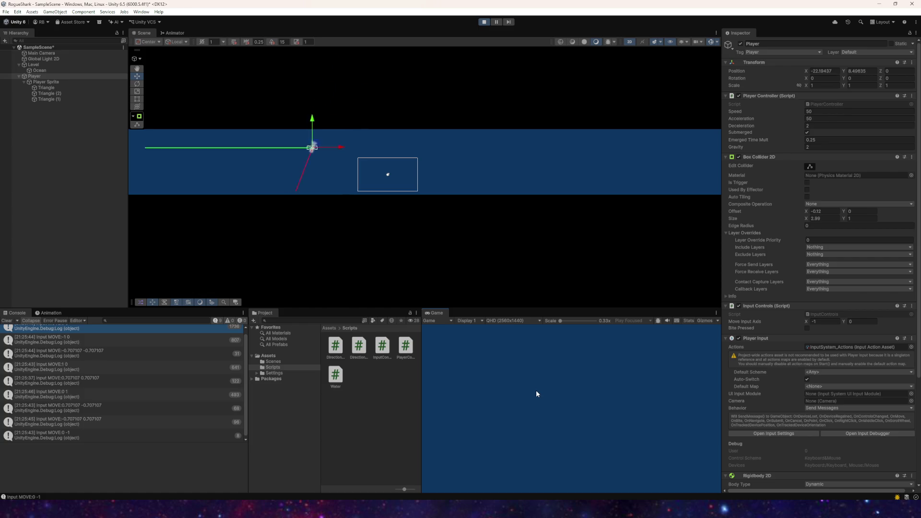
# - Set the Player Controller's Gravity to 1.5 and test swimming with the lower gravity
pyautogui.click(829, 147)
pyautogui.write('1.5')
pyautogui.click(517, 410)
pyautogui.press('d')
pyautogui.press('a')
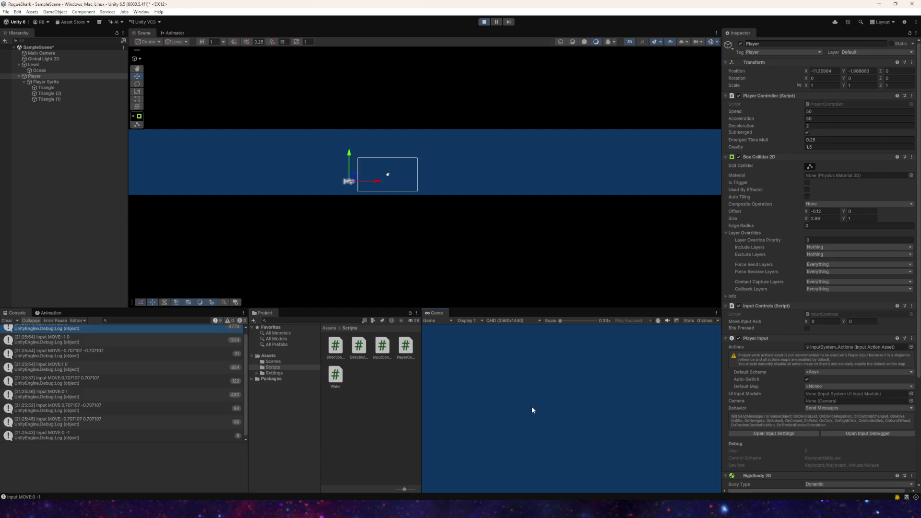
# - Stop Play mode and save SampleScene with File > Save
pyautogui.click(6, 13)
pyautogui.click(18, 47)
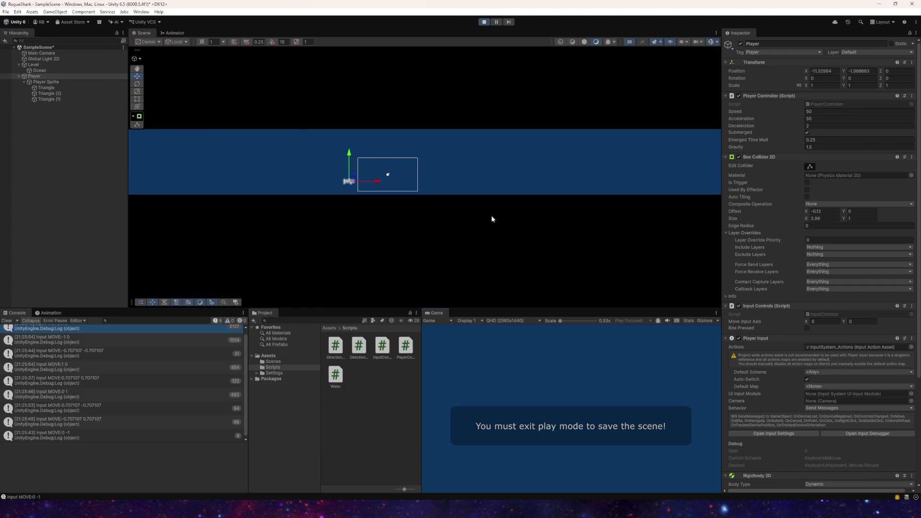
pyautogui.click(484, 22)
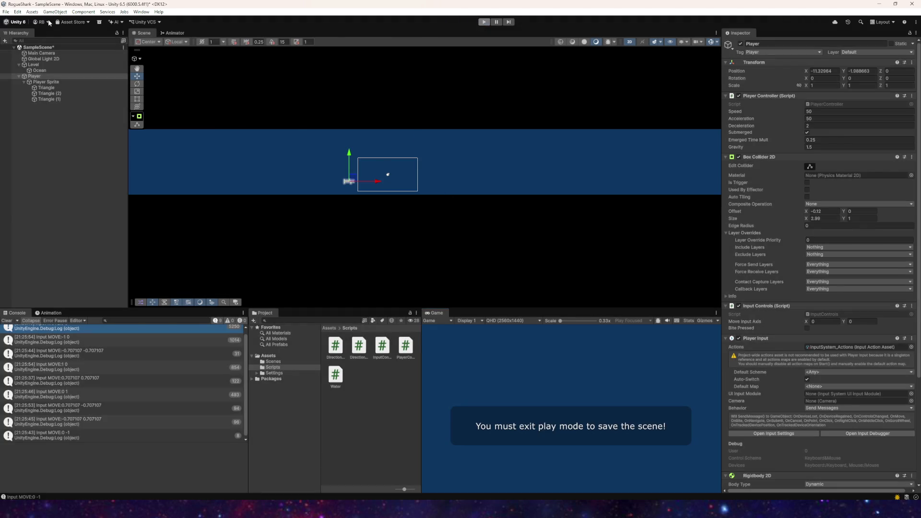
pyautogui.click(6, 12)
pyautogui.click(18, 47)
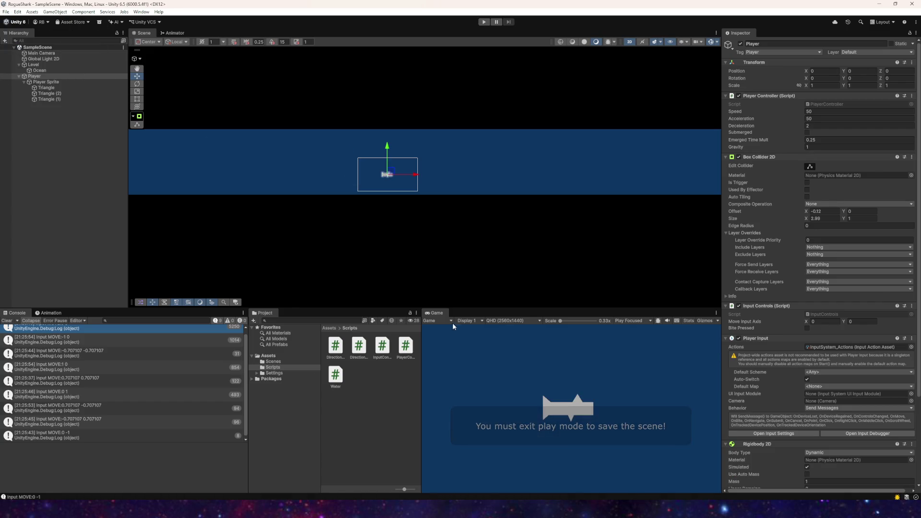
# - Pan and zoom the Scene view to recenter on the ship
pyautogui.scroll(3, 478, 226)
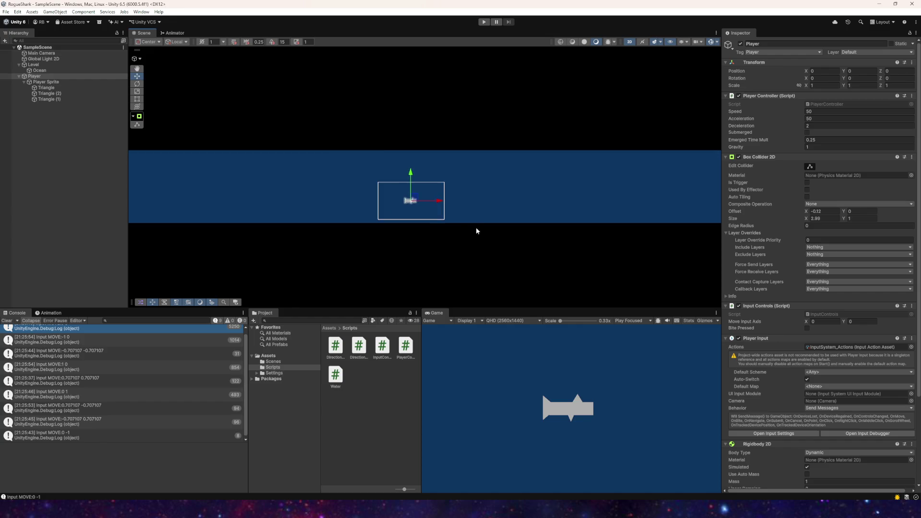
pyautogui.scroll(1, 459, 222)
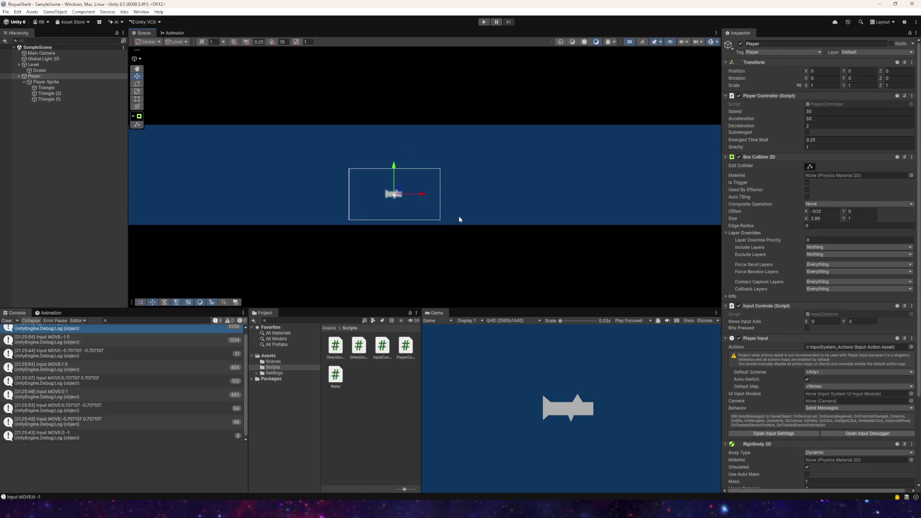
pyautogui.scroll(-1, 458, 205)
pyautogui.moveTo(439, 198); pyautogui.dragTo(408, 211)
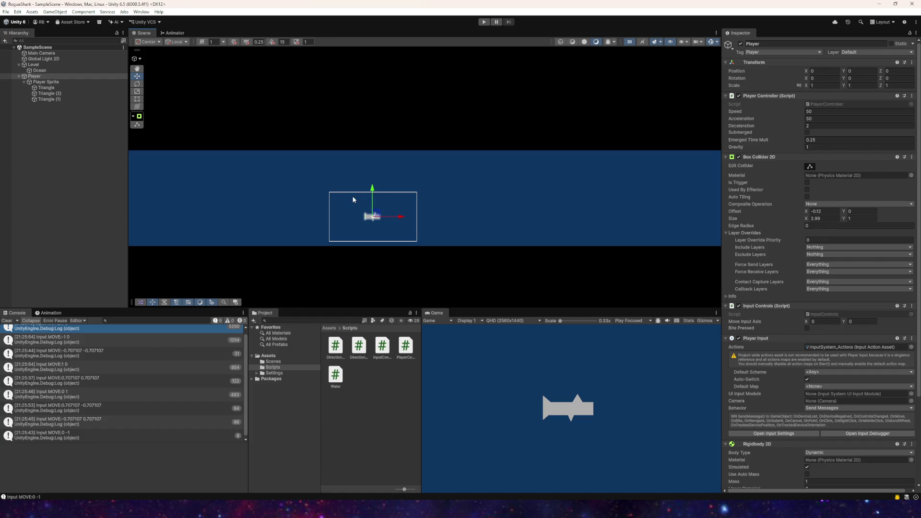
pyautogui.press('Right')
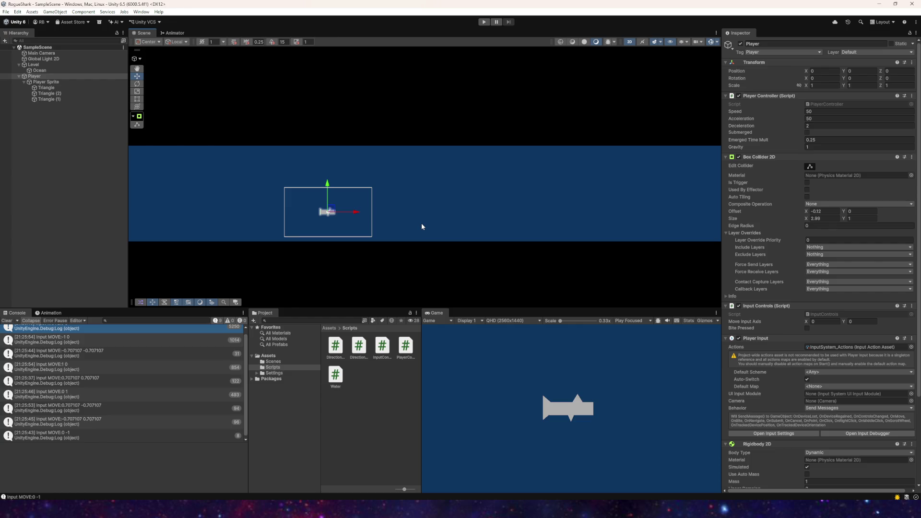
pyautogui.scroll(-3, 411, 194)
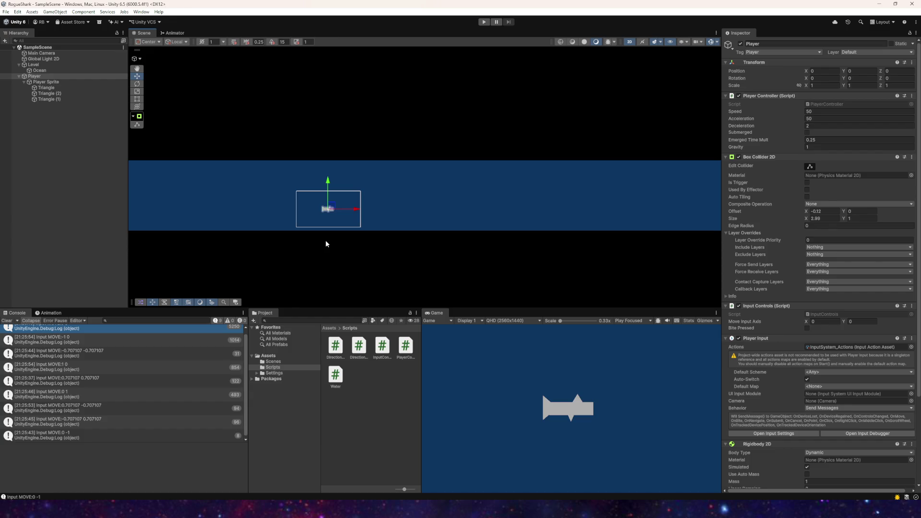
# - Enter Play mode again to test the ship
pyautogui.click(484, 22)
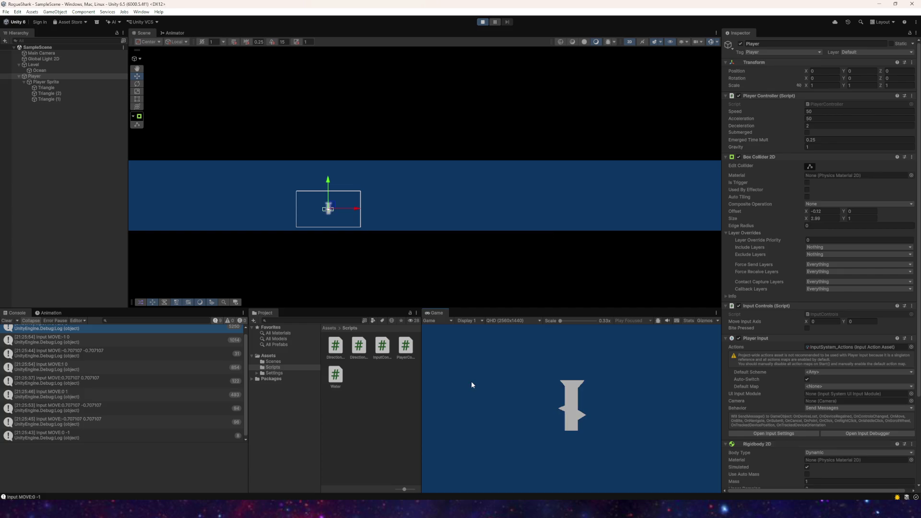
# - Swim the shark in and out of the water with WASD, then select the Ocean object
pyautogui.press('d')
pyautogui.press('a')
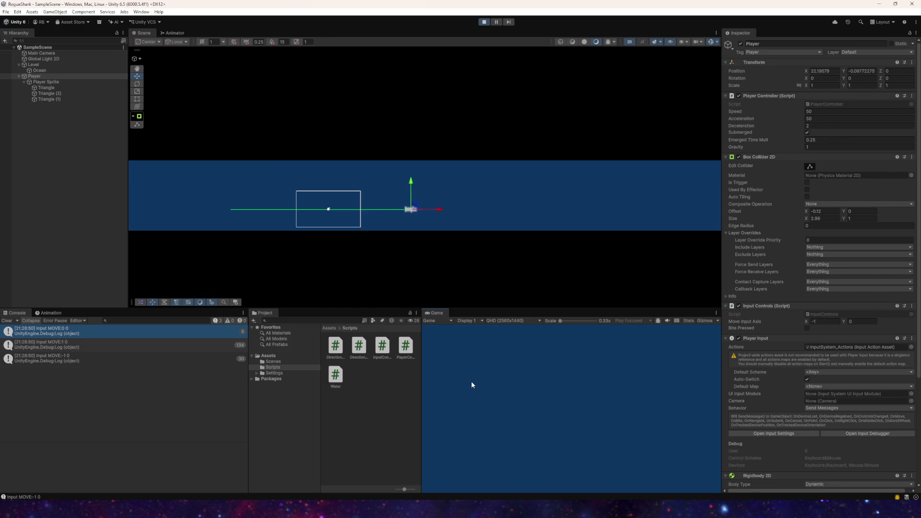
pyautogui.press('w')
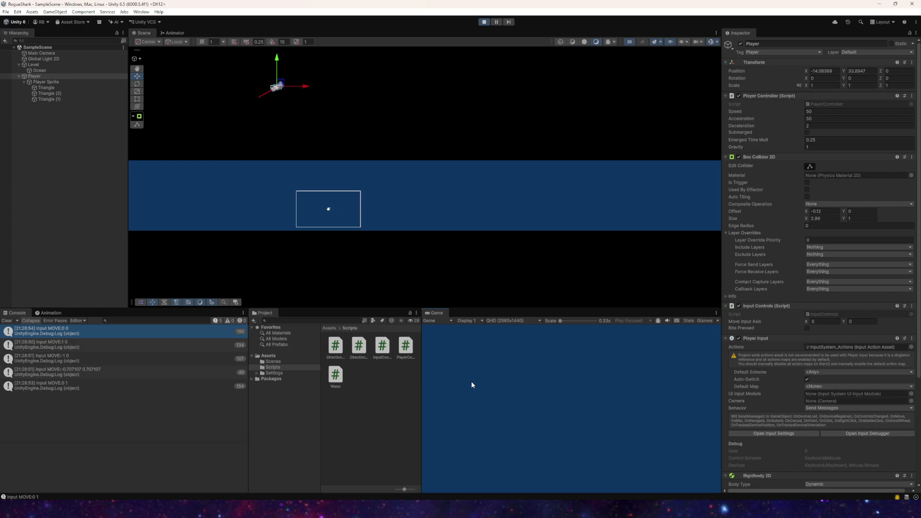
pyautogui.press('d')
pyautogui.press('s')
pyautogui.press('w')
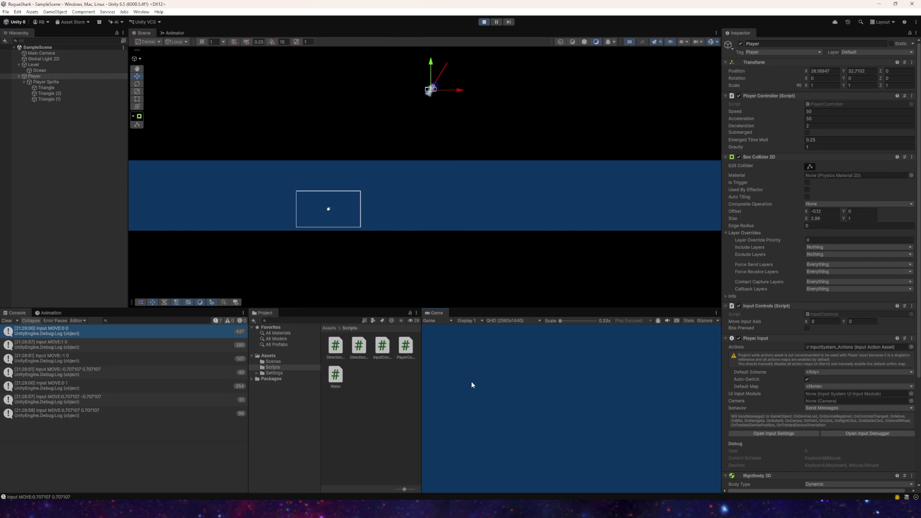
pyautogui.press('s')
pyautogui.press('a')
pyautogui.press('w')
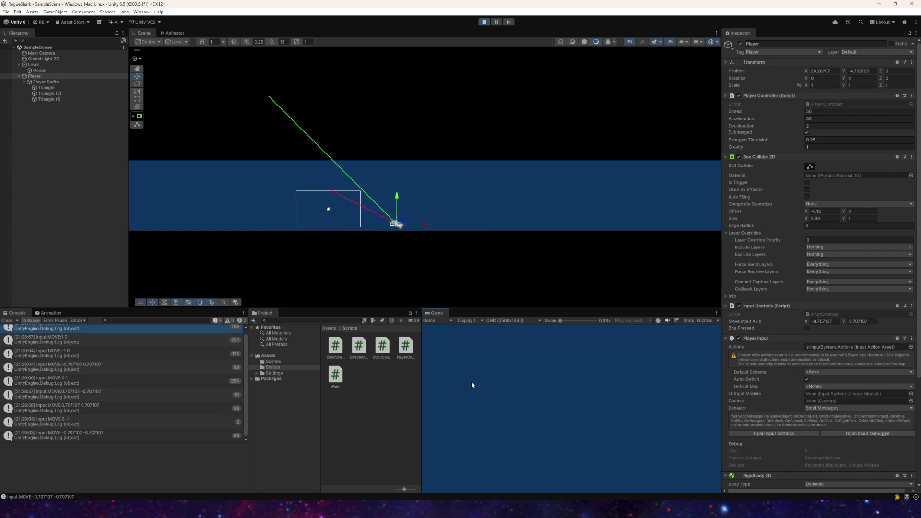
pyautogui.press('a')
pyautogui.write('0.5')
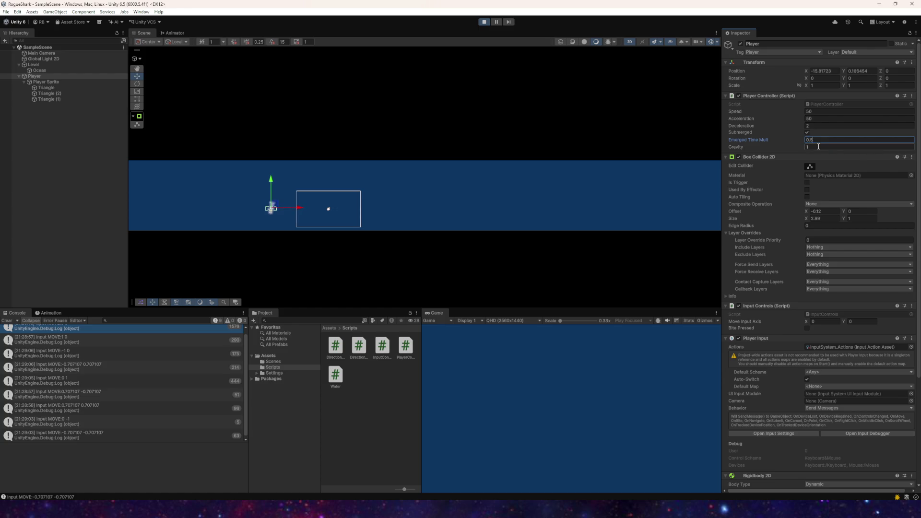
pyautogui.click(415, 210)
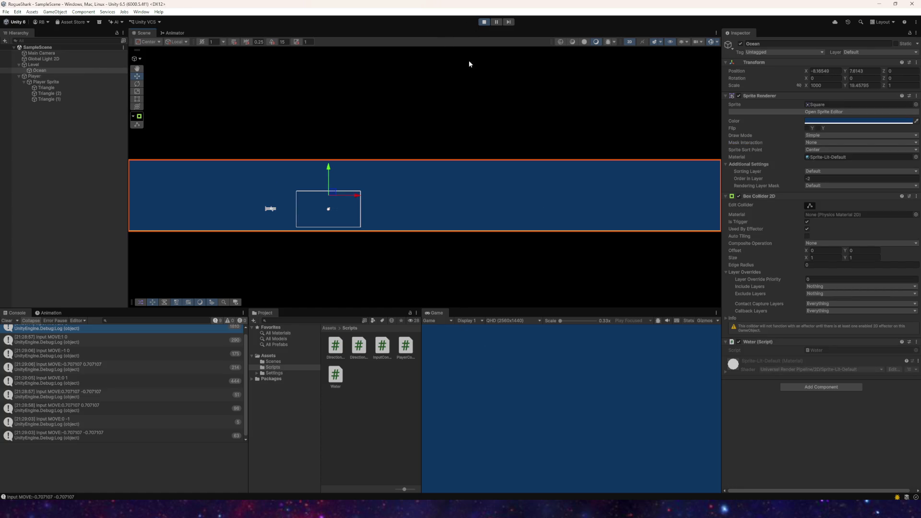
# - Reselect the Player, confirm the Emerged Time Mult change, and test swimming in all directions
pyautogui.press('a')
pyautogui.click(36, 77)
pyautogui.press('d')
pyautogui.press('w')
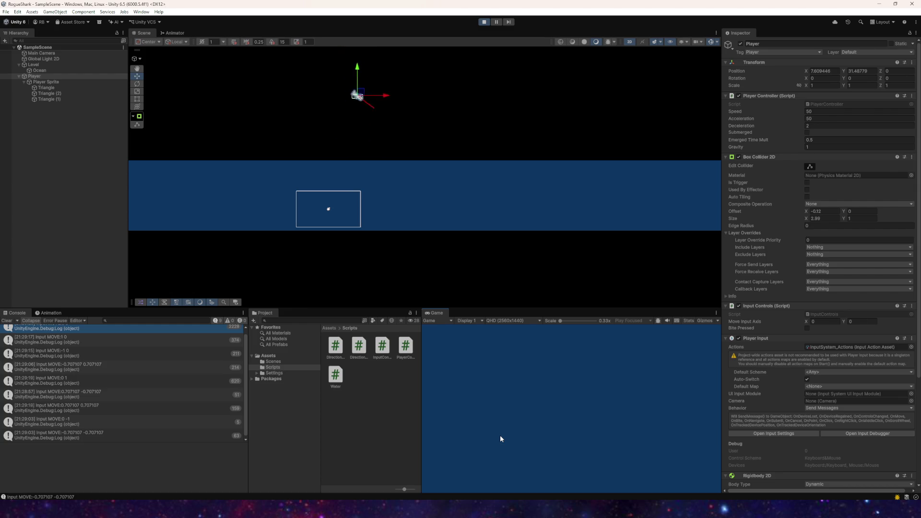
pyautogui.press('a')
pyautogui.press('w')
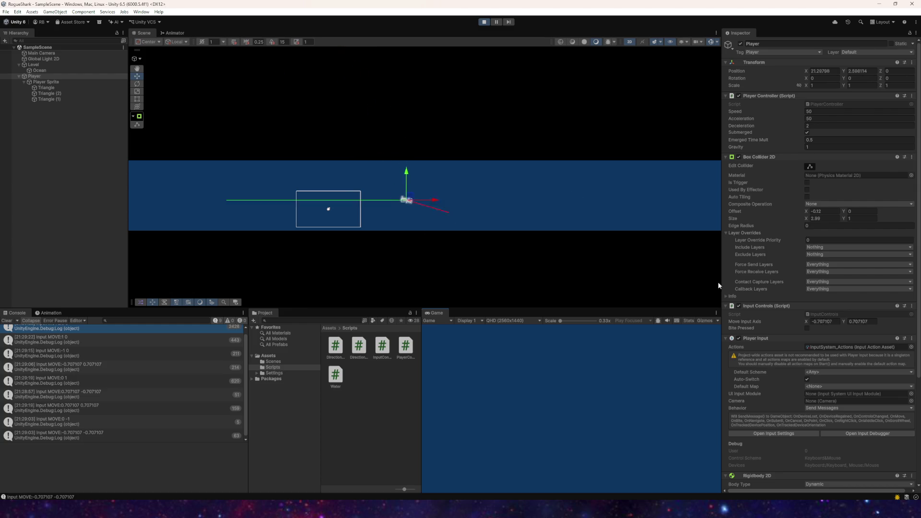
pyautogui.click(637, 373)
pyautogui.press('a')
pyautogui.press('s')
pyautogui.press('d')
pyautogui.press('w')
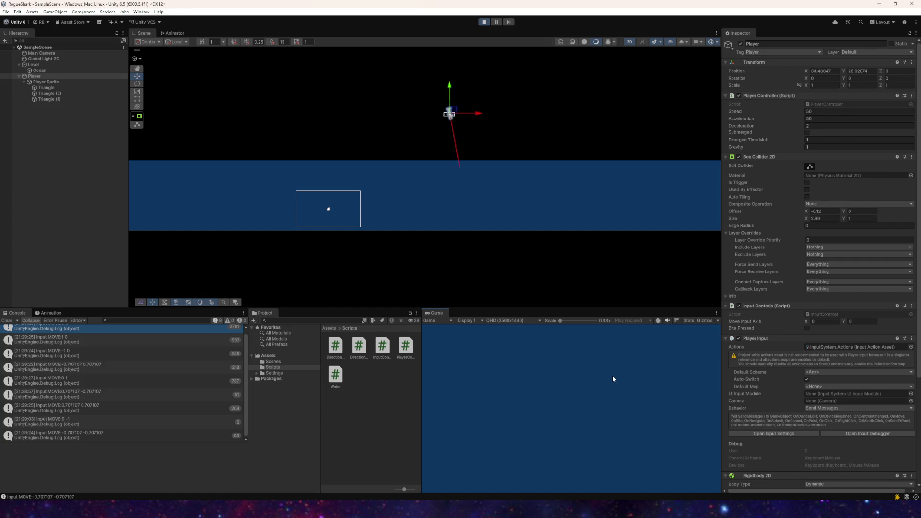
# - Fly the ship up and left out of the water, then down, right and up-right
pyautogui.press('s')
pyautogui.press('w')
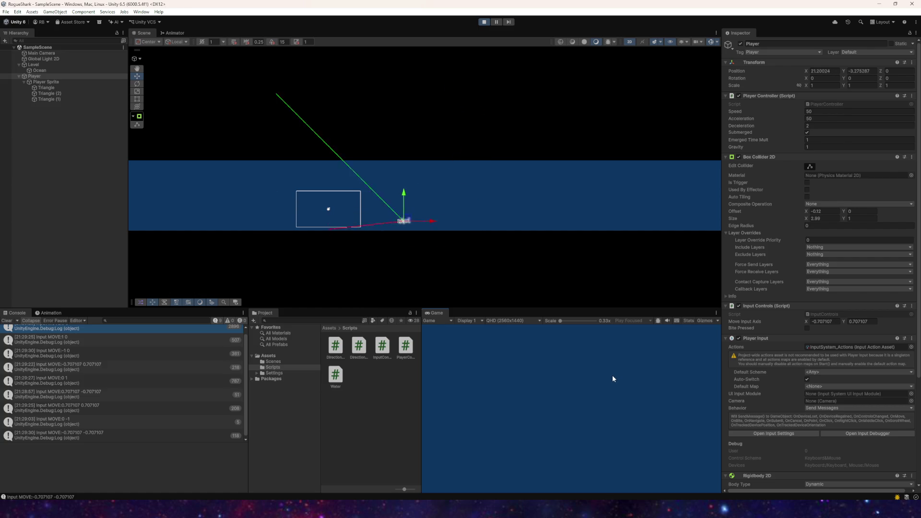
pyautogui.press('a')
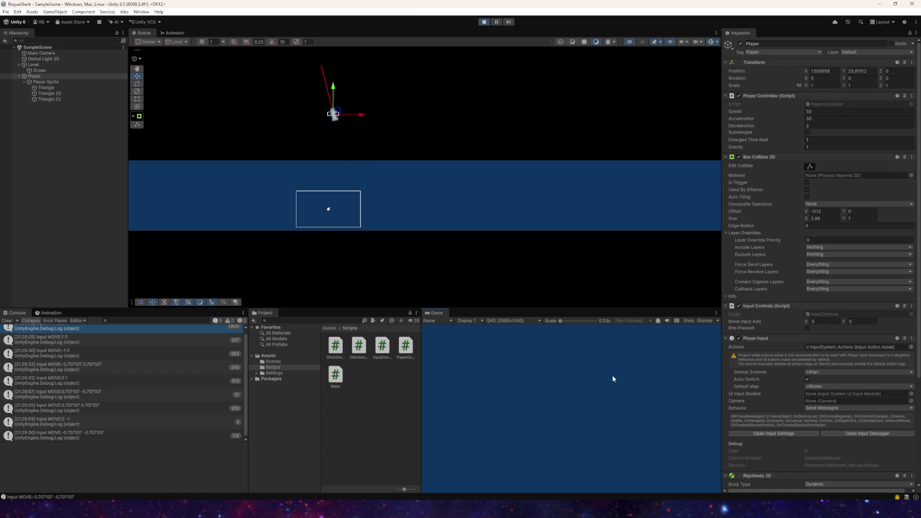
pyautogui.press('s')
pyautogui.press('a')
pyautogui.press('w')
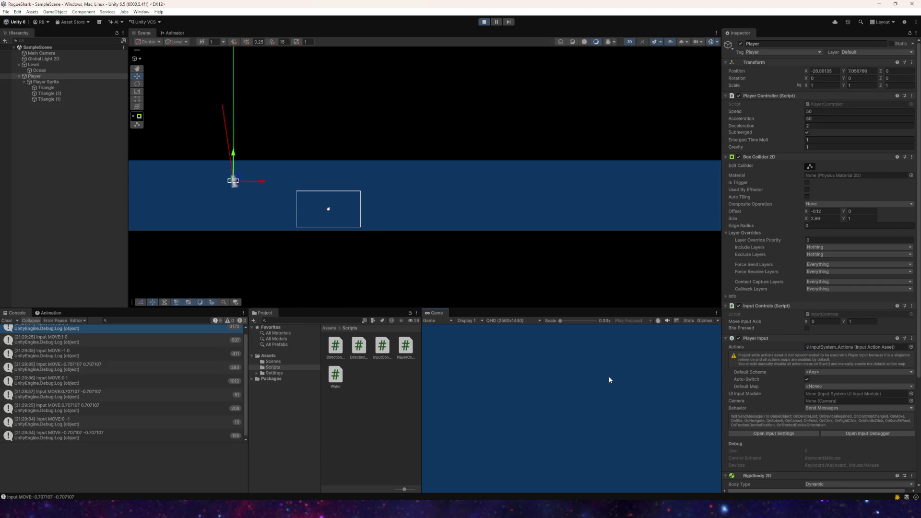
pyautogui.press('d')
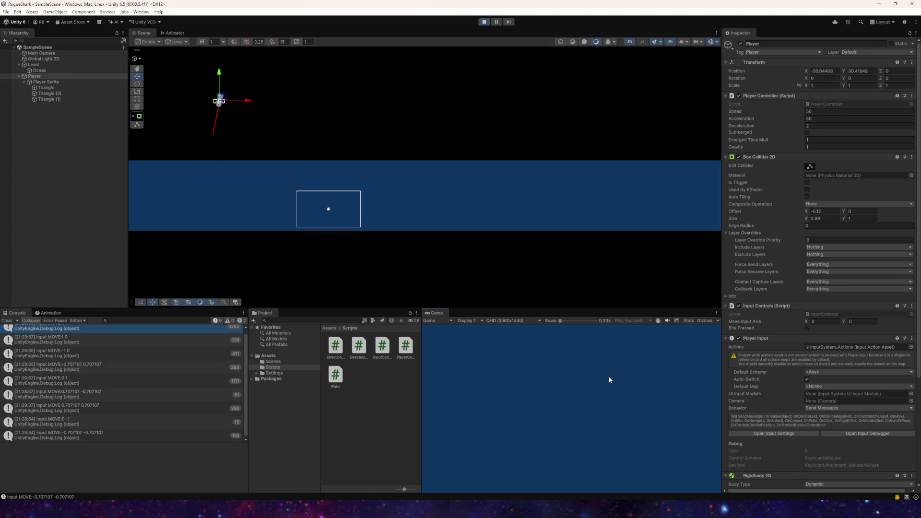
pyautogui.press('s')
pyautogui.press('d')
pyautogui.press('w')
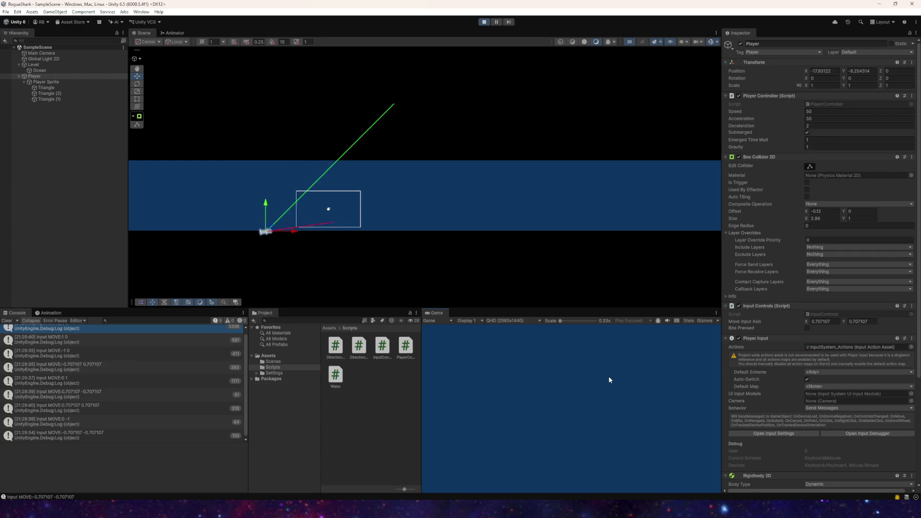
# - Climb the ship up-right, reverse it left in and out of the water, then stop play
pyautogui.press('d')
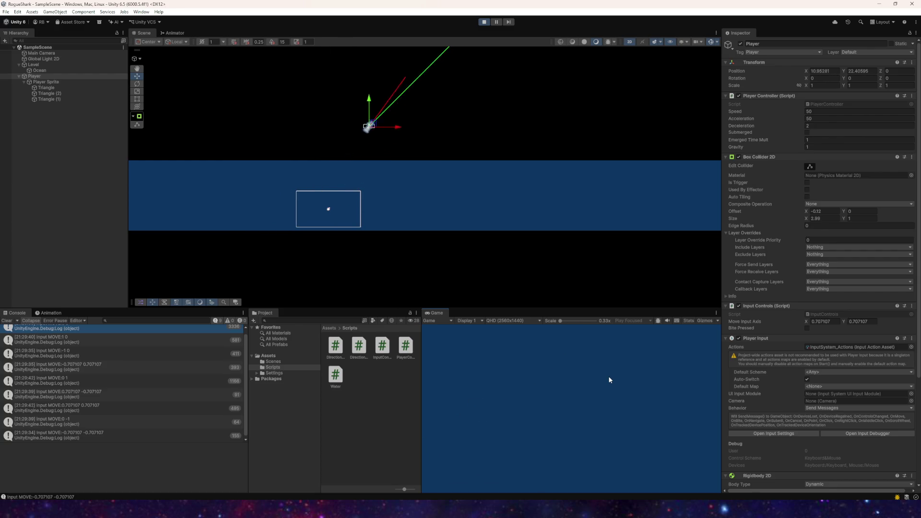
pyautogui.press('d')
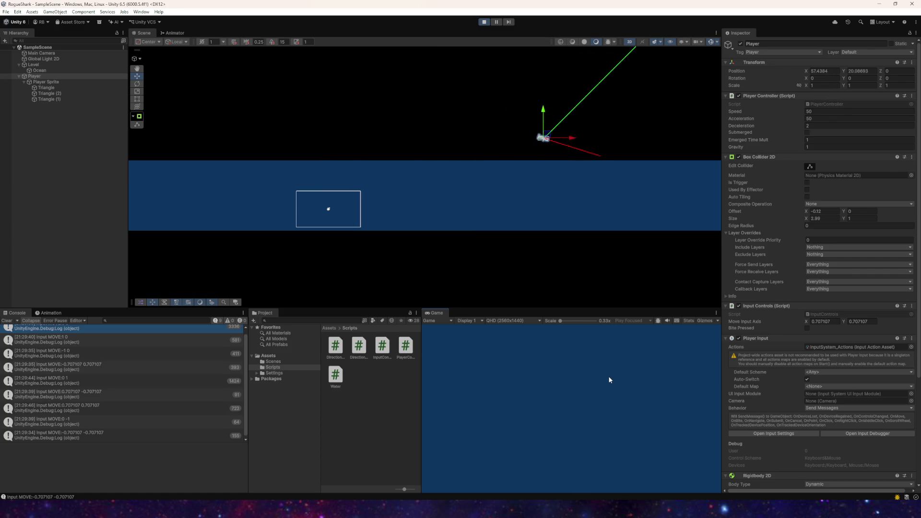
pyautogui.press('a')
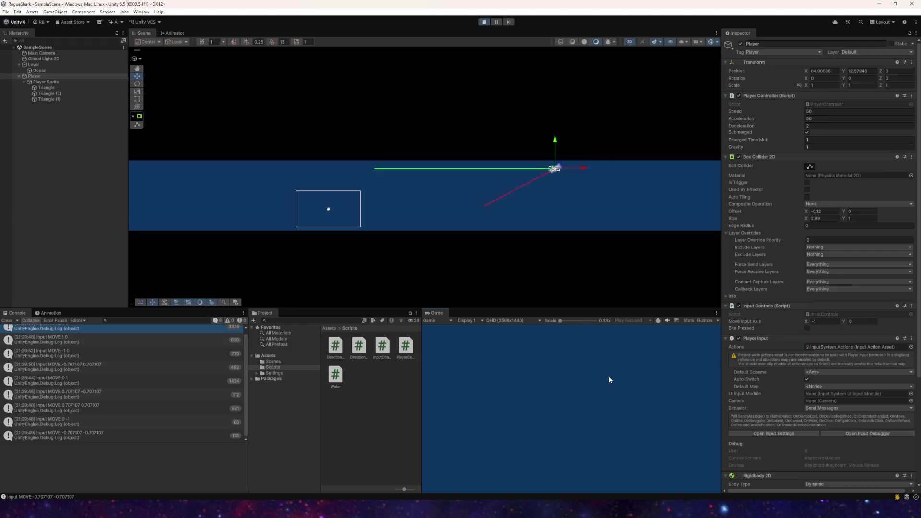
pyautogui.press('w')
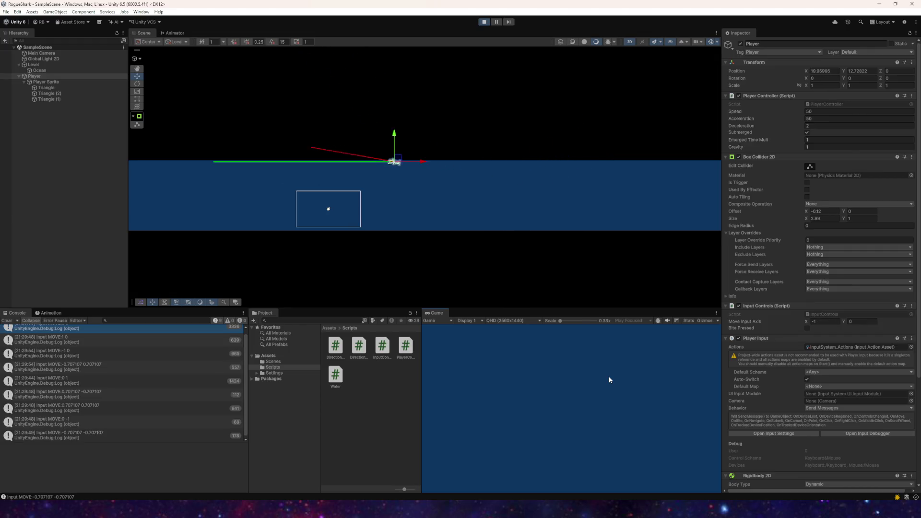
pyautogui.press('w')
pyautogui.press('d')
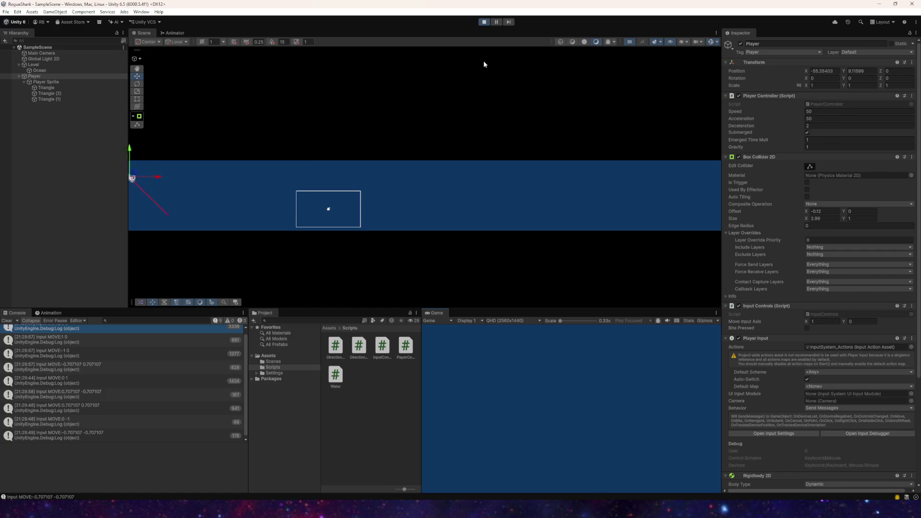
pyautogui.click(485, 23)
# - Browse the Game view display and gizmo options and widen the Game view
pyautogui.click(5, 12)
pyautogui.click(22, 52)
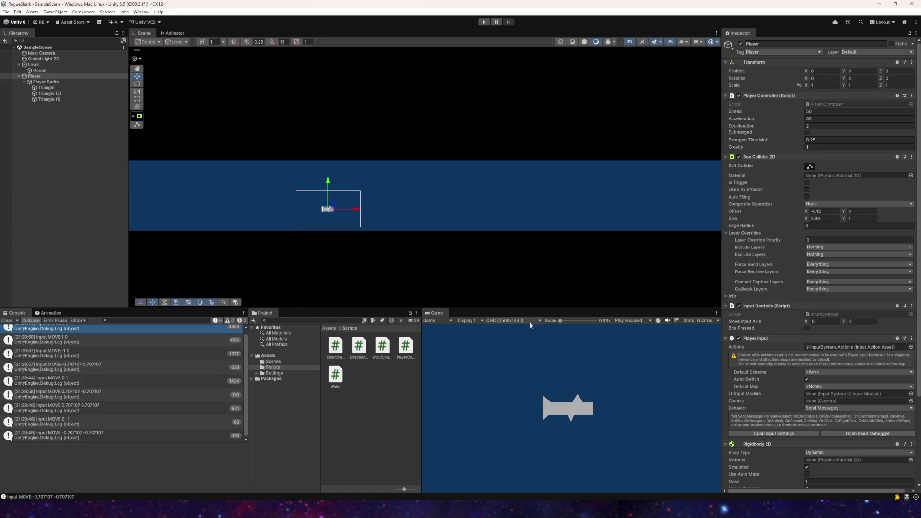
pyautogui.click(471, 320)
pyautogui.click(450, 320)
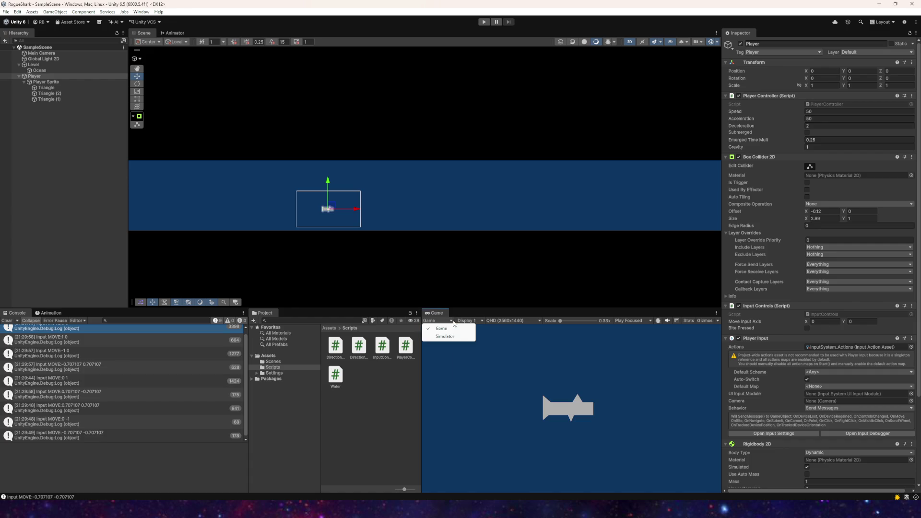
pyautogui.click(693, 321)
pyautogui.click(694, 321)
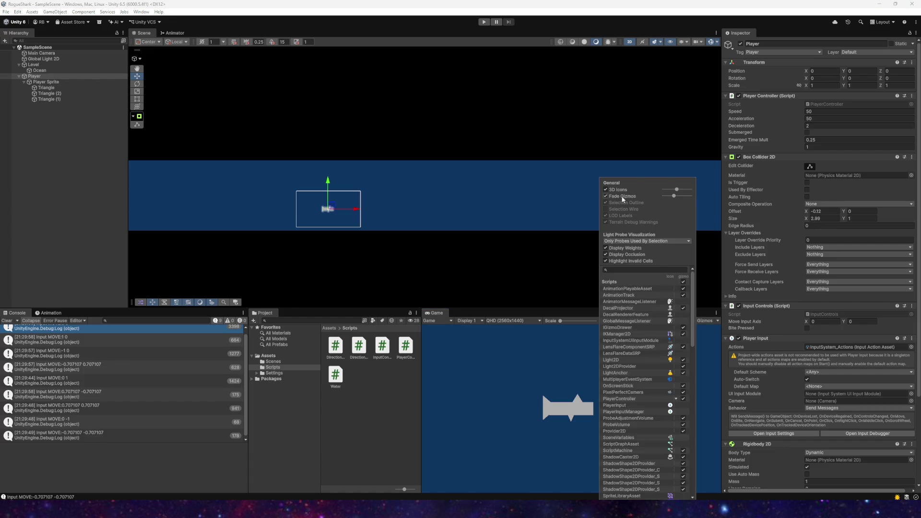
pyautogui.click(424, 342)
pyautogui.moveTo(422, 339)
pyautogui.mouseDown()
pyautogui.moveTo(296, 333)
pyautogui.moveTo(327, 333)
pyautogui.mouseUp()
# - Check the play-focus, Stats and resolution options, restore the Project panel width, and start Play
pyautogui.click(609, 320)
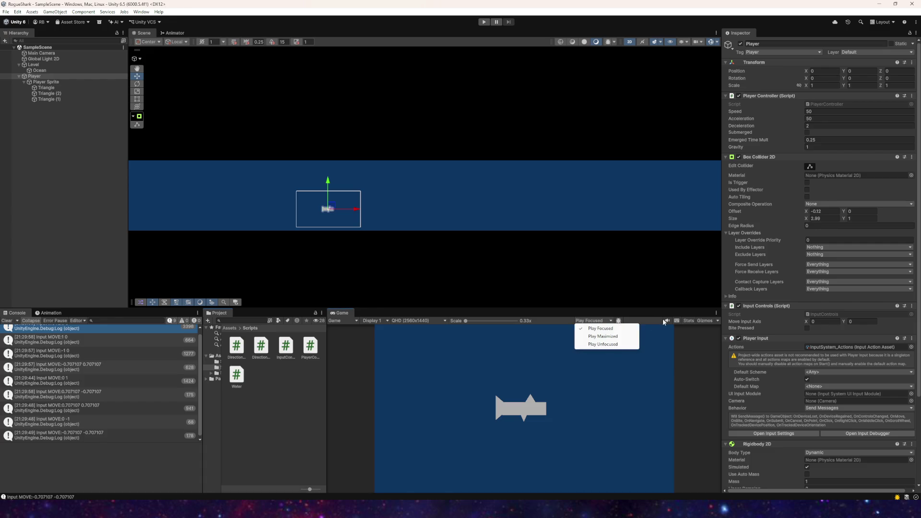
pyautogui.click(676, 321)
pyautogui.click(689, 321)
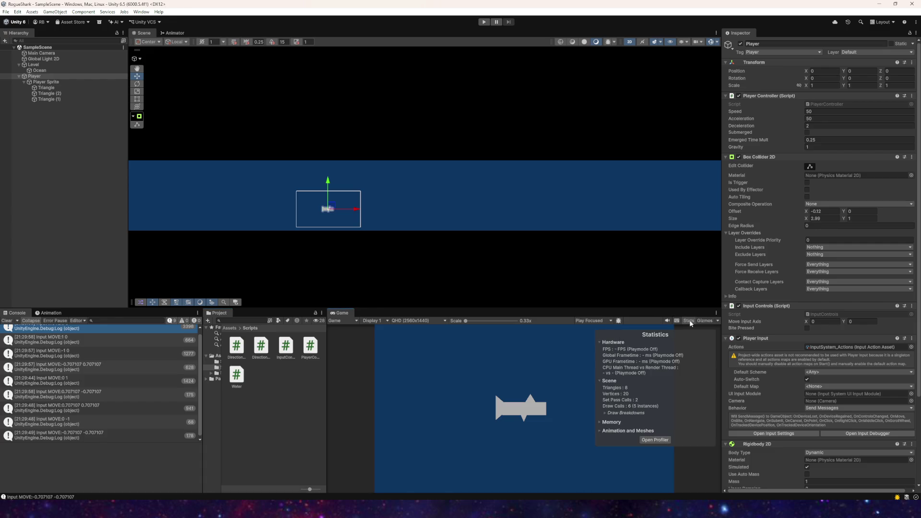
pyautogui.click(689, 321)
pyautogui.click(335, 324)
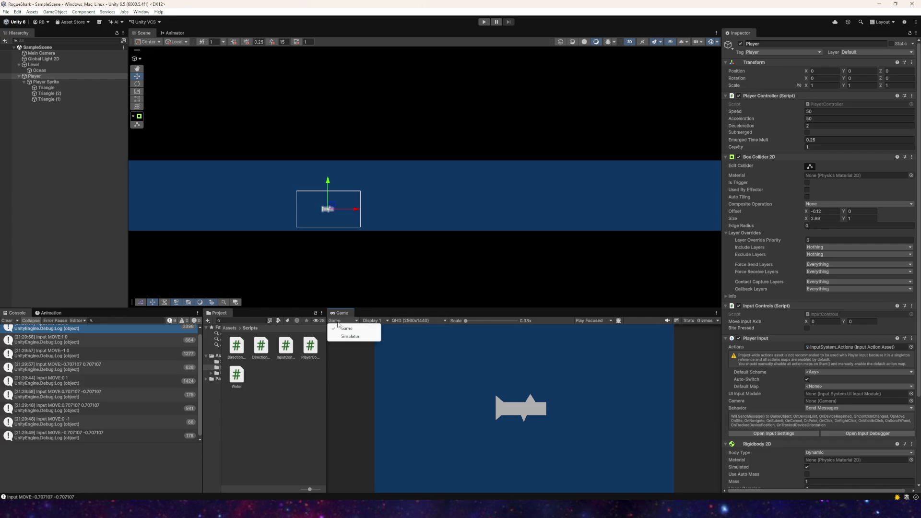
pyautogui.click(416, 321)
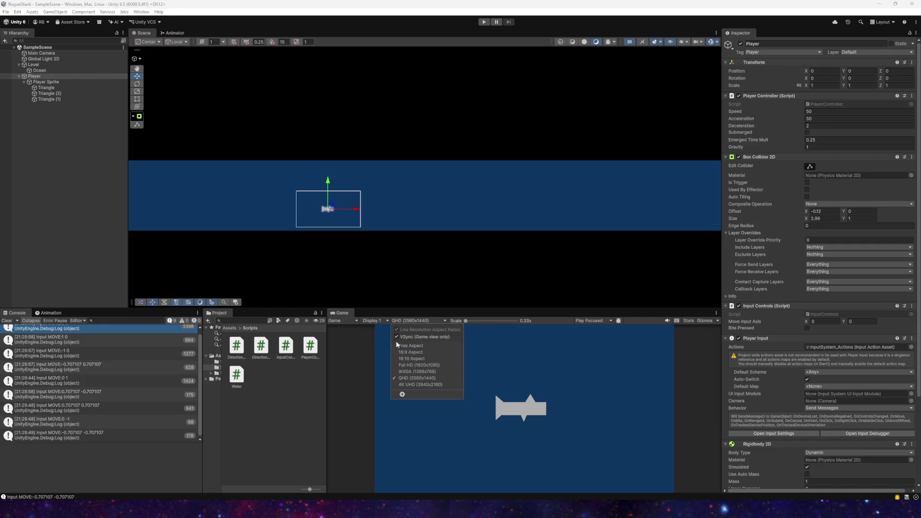
pyautogui.click(324, 364)
pyautogui.moveTo(327, 365); pyautogui.dragTo(419, 369)
pyautogui.click(483, 23)
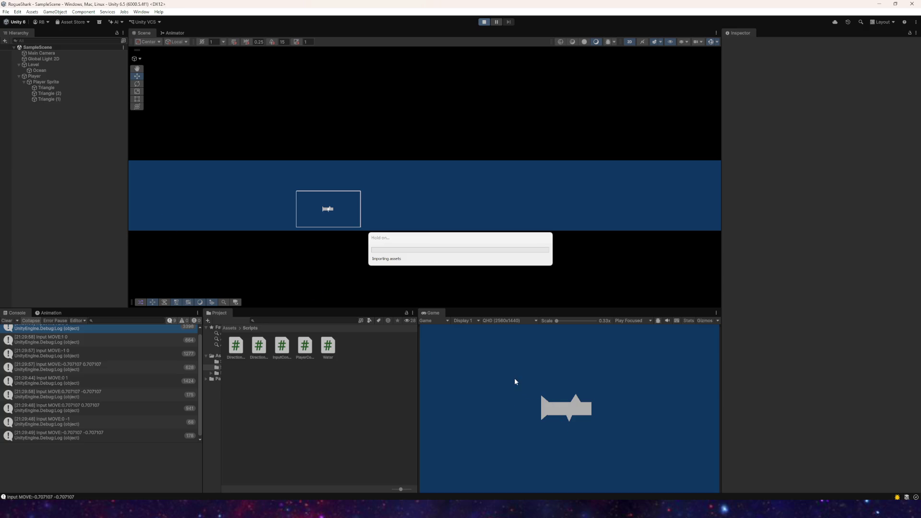
# - Steer the ship right, left, up, then down, right and up-right with arrow keys, then stop
pyautogui.press('Right')
pyautogui.press('Left')
pyautogui.press('Up')
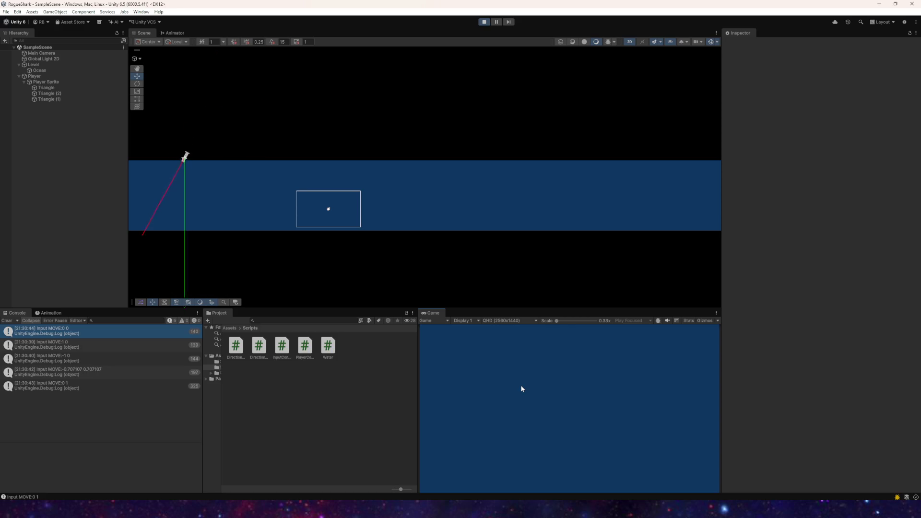
pyautogui.press('Down')
pyautogui.press('Right')
pyautogui.press('Up')
pyautogui.click(485, 22)
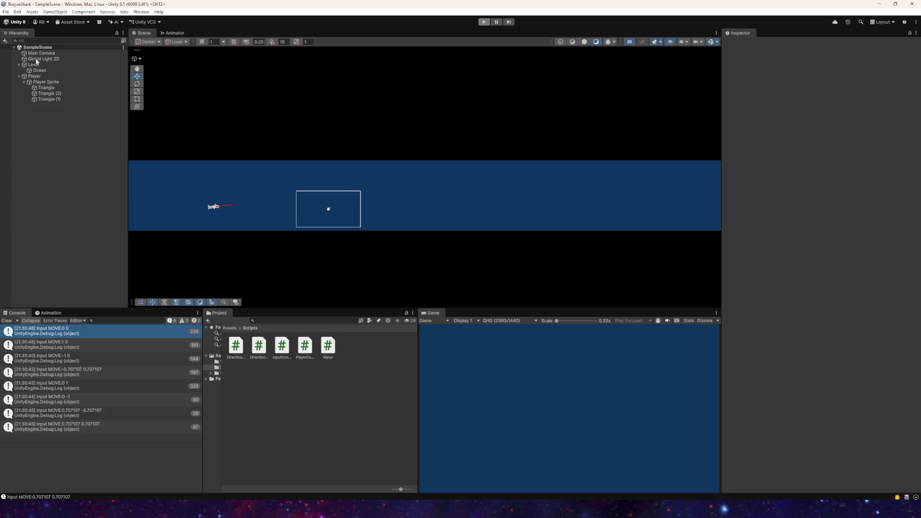
# - Set the Player Controller's Gravity to 1.5 and run the game
pyautogui.click(37, 76)
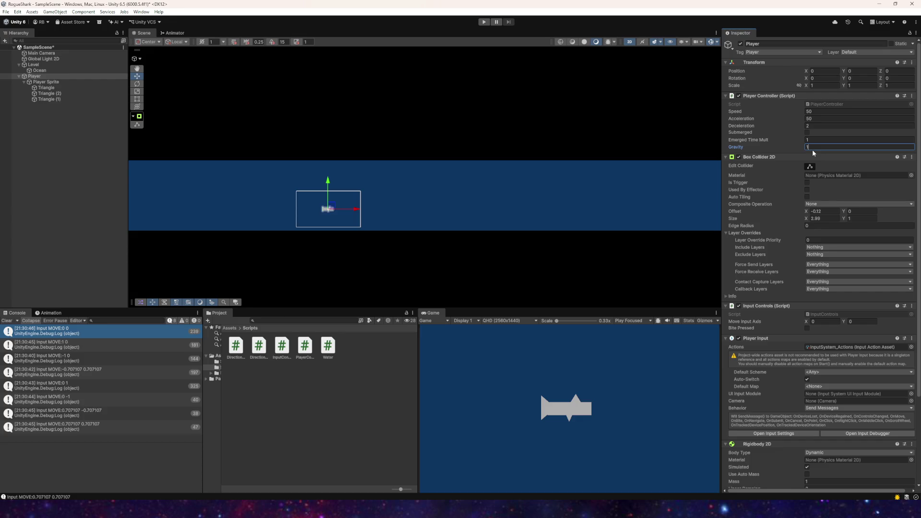
pyautogui.write('.5')
pyautogui.click(484, 22)
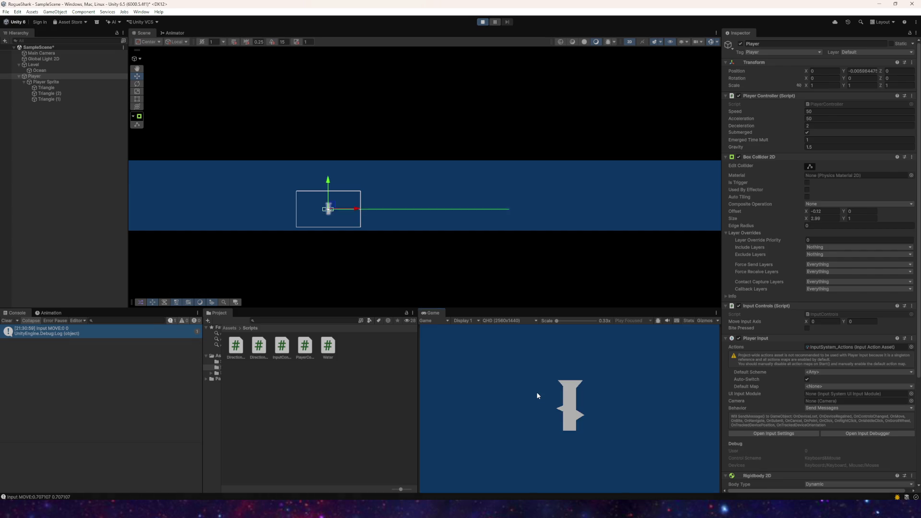
# - Fly the ship right and up, dive it left into the water, then bring it back up
pyautogui.press('d')
pyautogui.press('w')
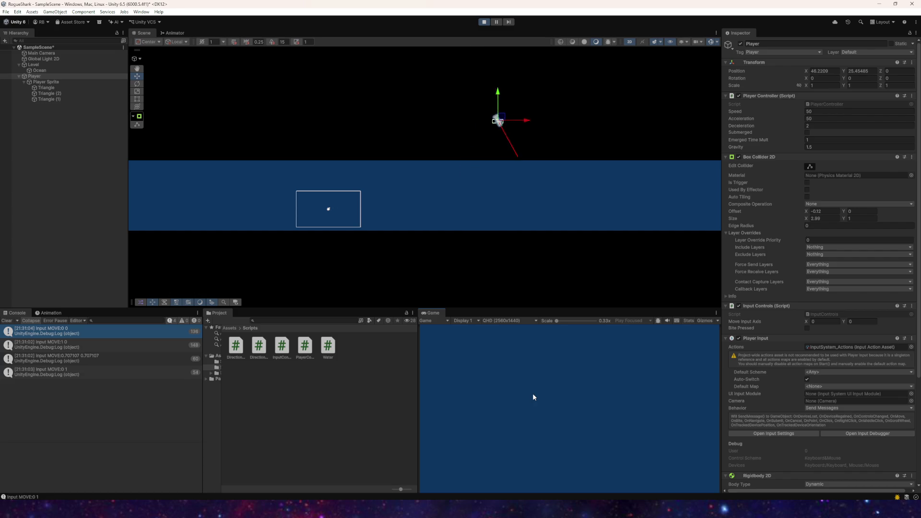
pyautogui.press('a')
pyautogui.press('s')
pyautogui.press('w')
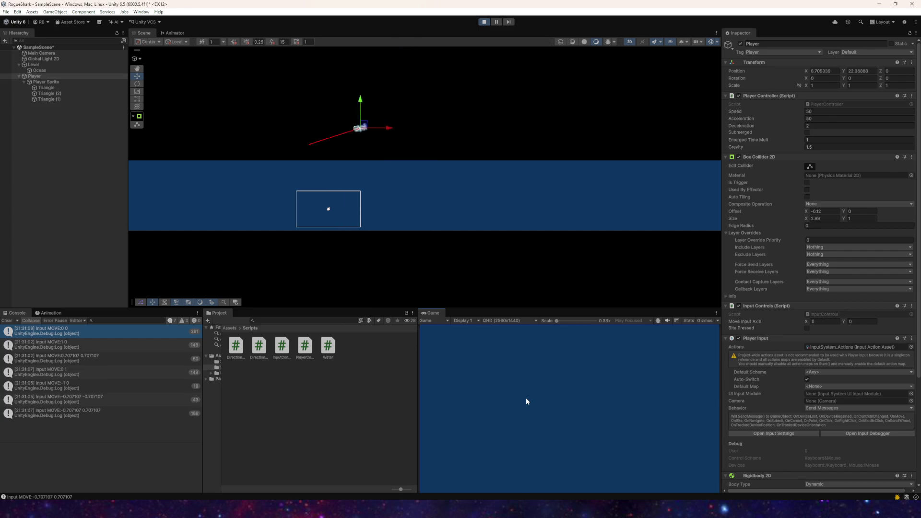
pyautogui.press('a')
pyautogui.press('s')
pyautogui.press('w')
pyautogui.press('d')
pyautogui.press('d')
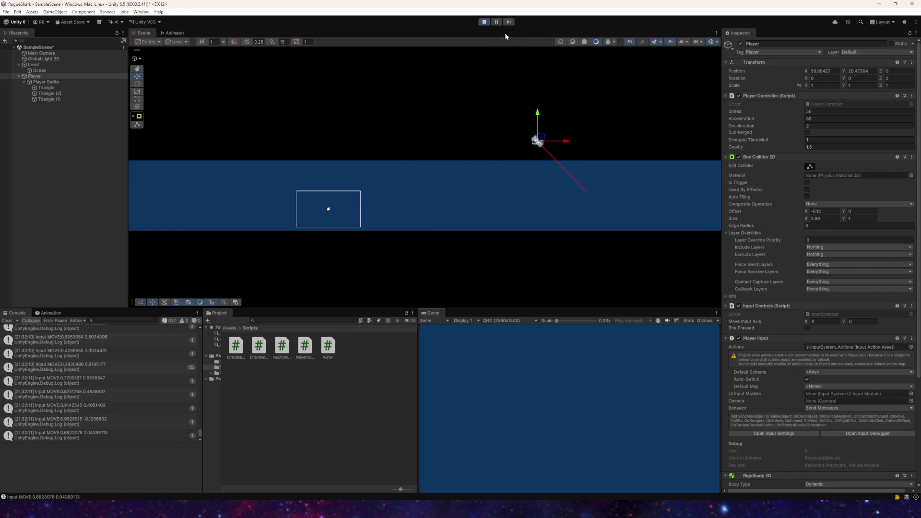
# - Stop play, select the Main Camera, and widen the Project folder tree
pyautogui.click(481, 22)
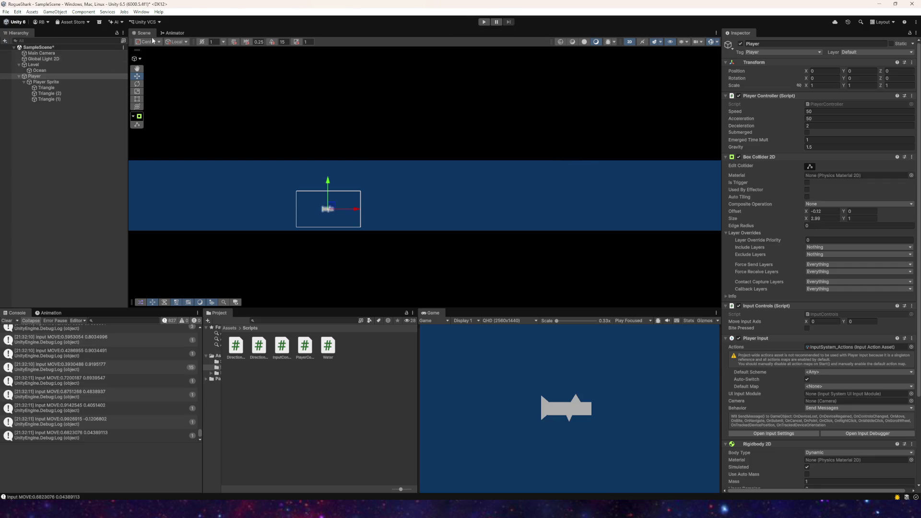
pyautogui.click(42, 53)
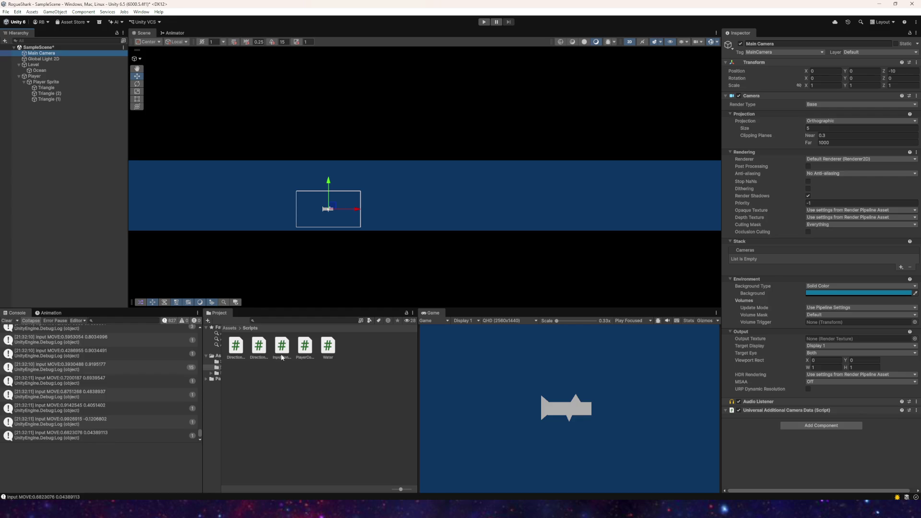
pyautogui.rightClick(288, 386)
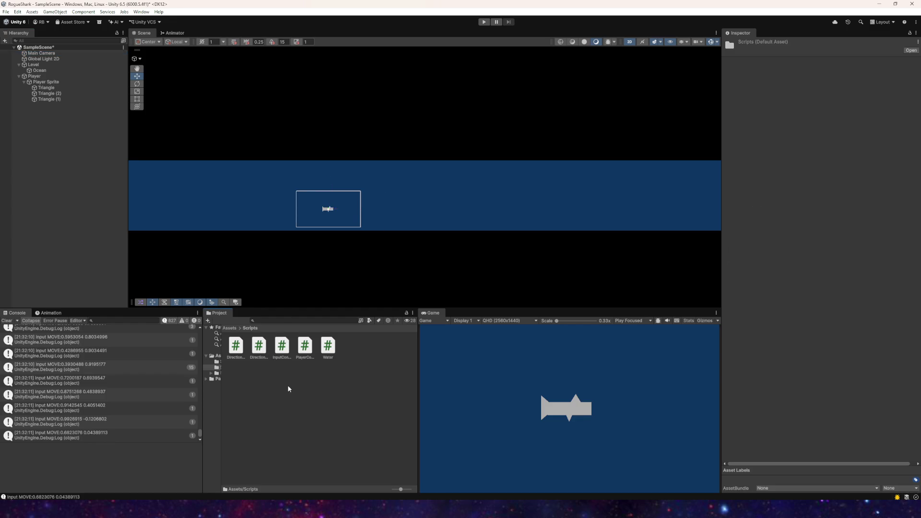
pyautogui.click(217, 403)
pyautogui.moveTo(221, 396); pyautogui.dragTo(270, 396)
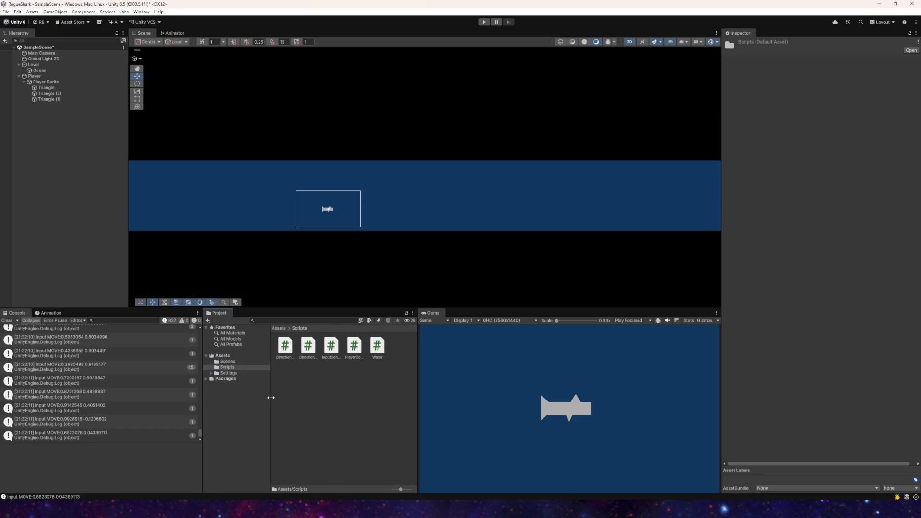
# - Create a C# script in Scripts named CameraController and open it for editing
pyautogui.rightClick(330, 386)
pyautogui.moveTo(389, 187)
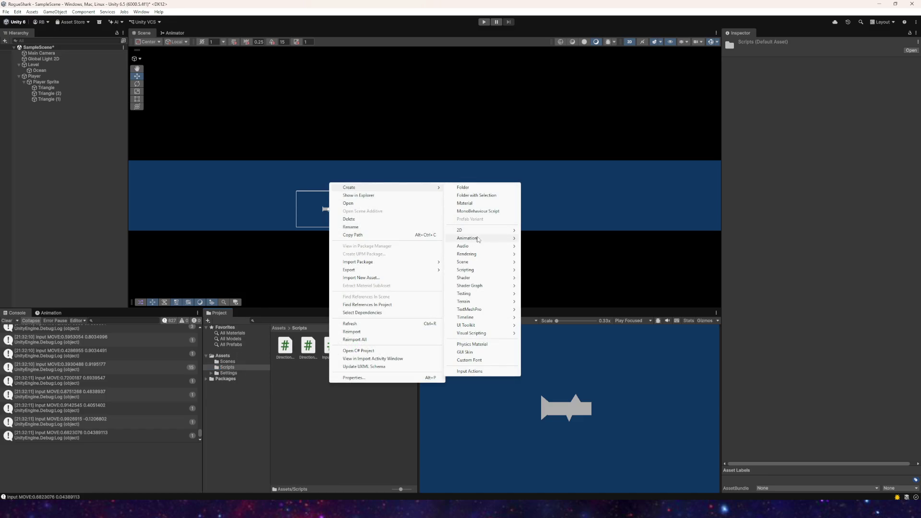
pyautogui.moveTo(477, 270)
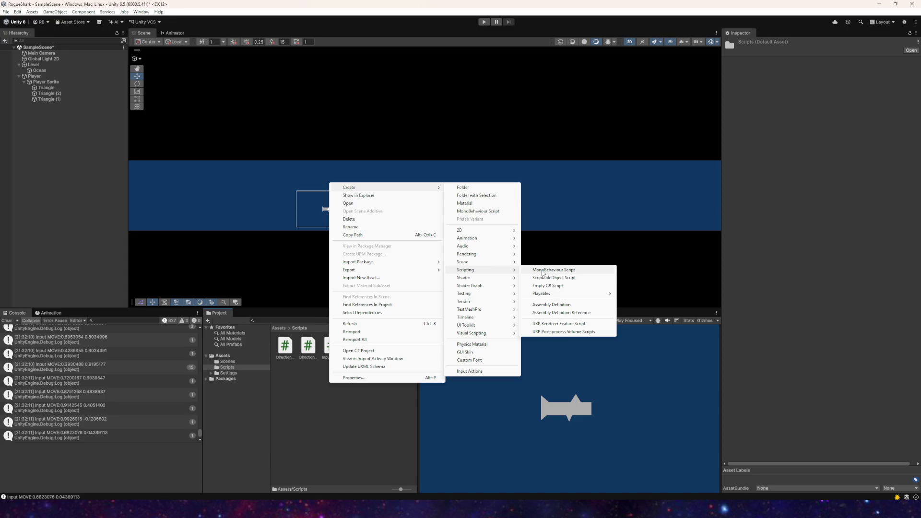
pyautogui.click(543, 270)
pyautogui.write('CameraCo')
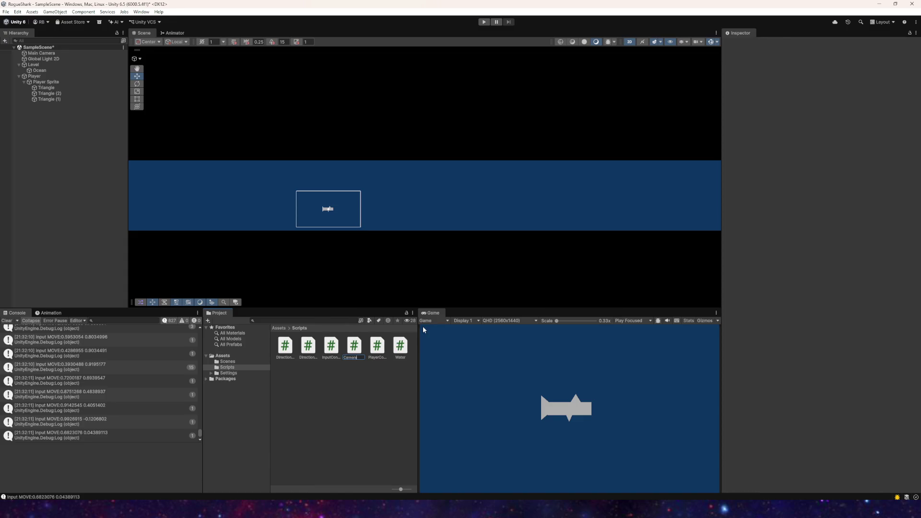
pyautogui.press('BackSpace')
pyautogui.press('BackSpace')
pyautogui.press('BackSpace')
pyautogui.write('Control')
pyautogui.press('Return')
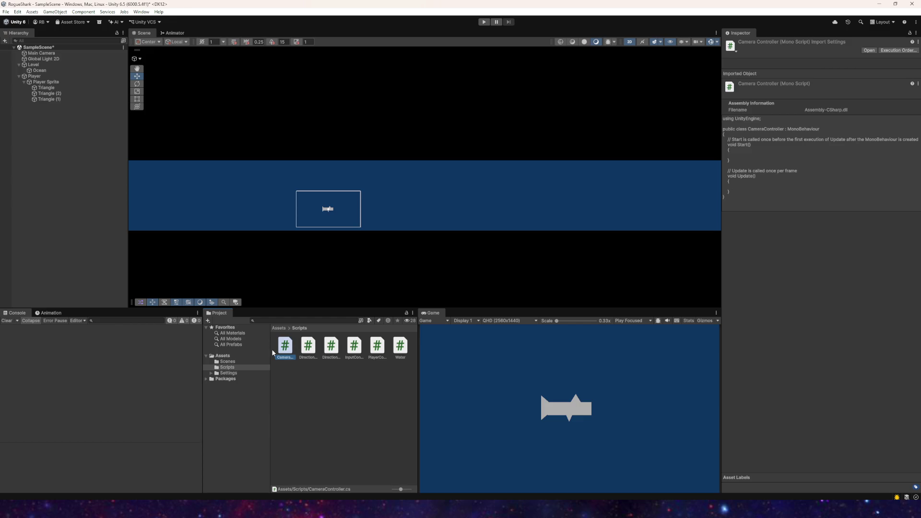
pyautogui.doubleClick(283, 349)
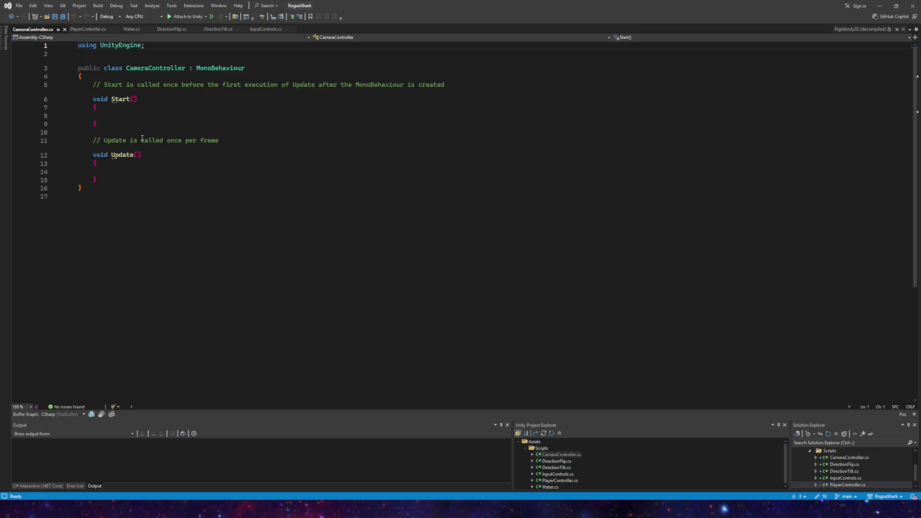
# - Declare the fields 'Transform target;', 'float speed;' and 'float zoom;' in the class
pyautogui.click(146, 76)
pyautogui.press('Return')
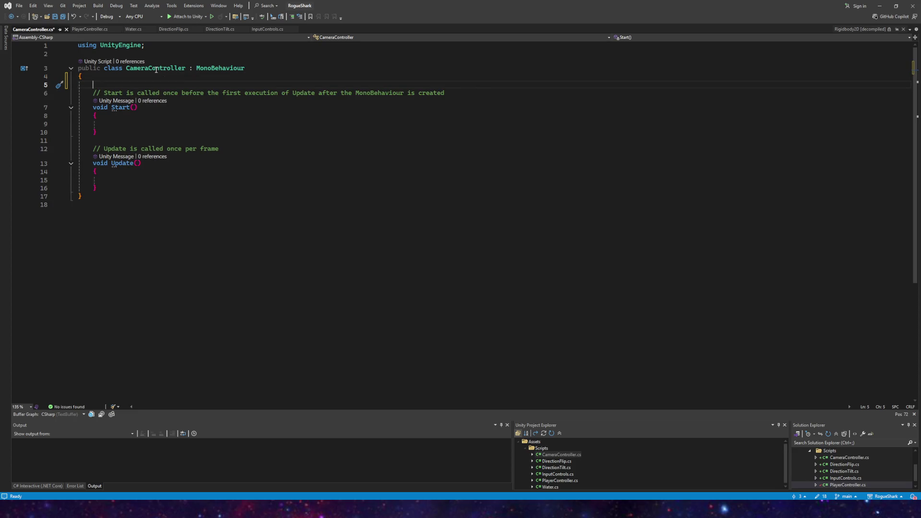
pyautogui.write('Transf')
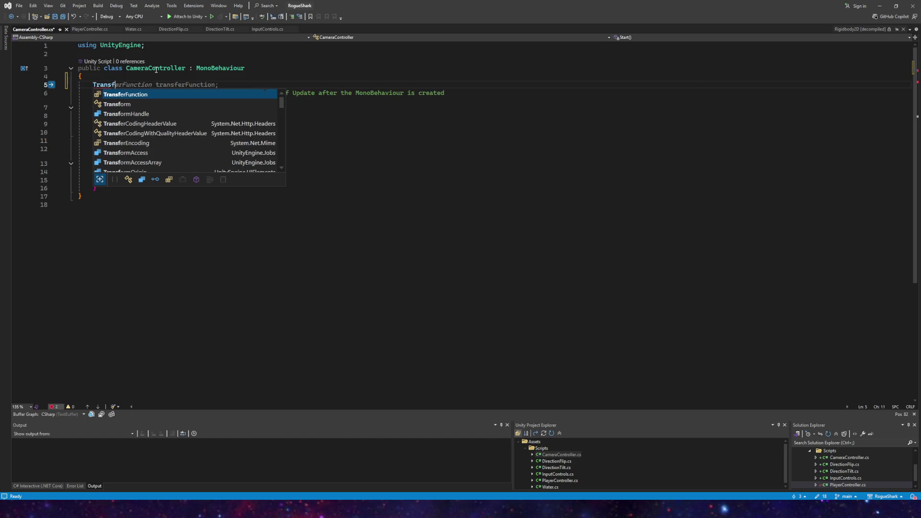
pyautogui.write('orm ')
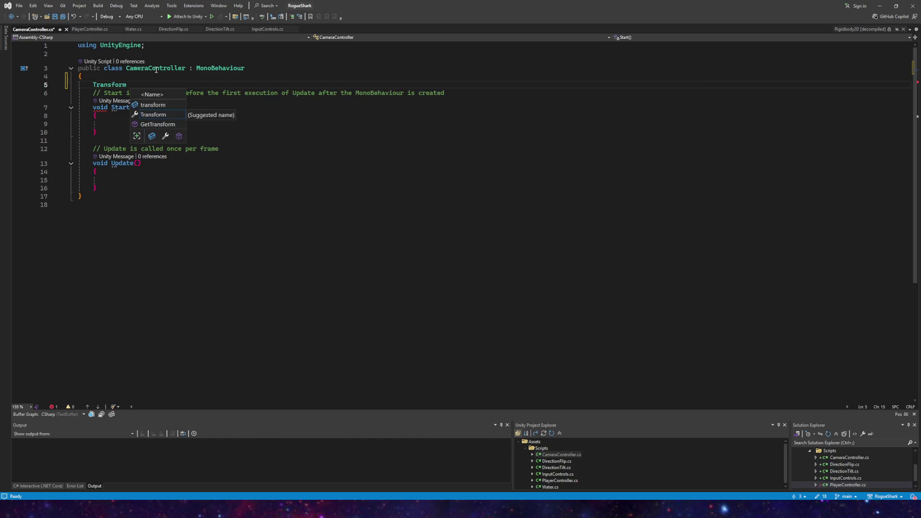
pyautogui.write('target;')
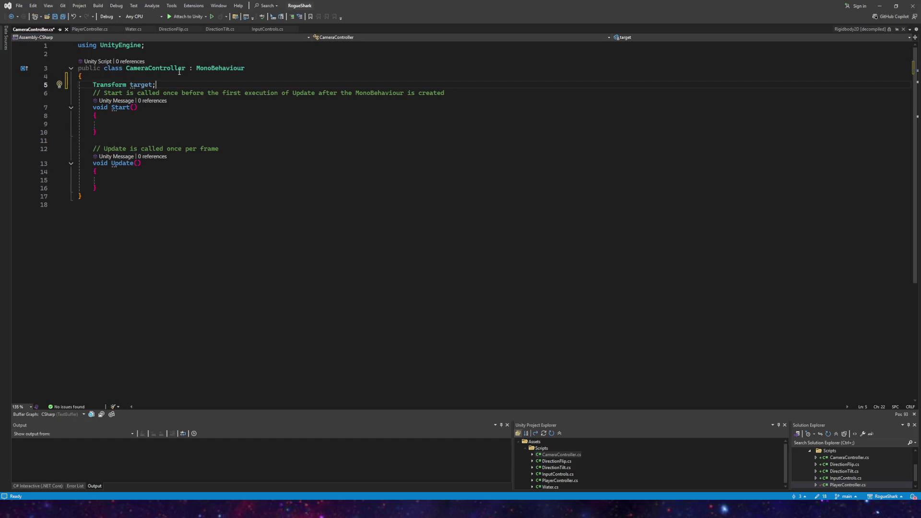
pyautogui.press('Return')
pyautogui.press('Return')
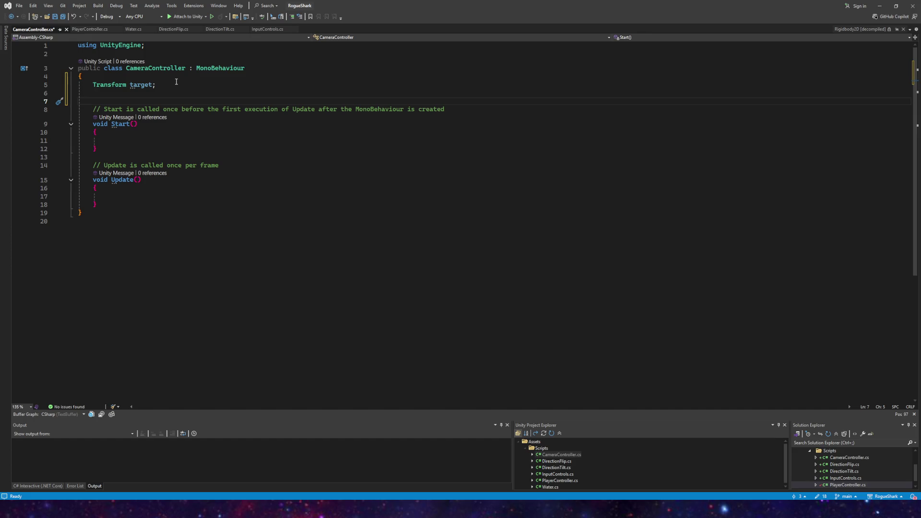
pyautogui.write('float ')
pyautogui.write('speed;')
pyautogui.press('Return')
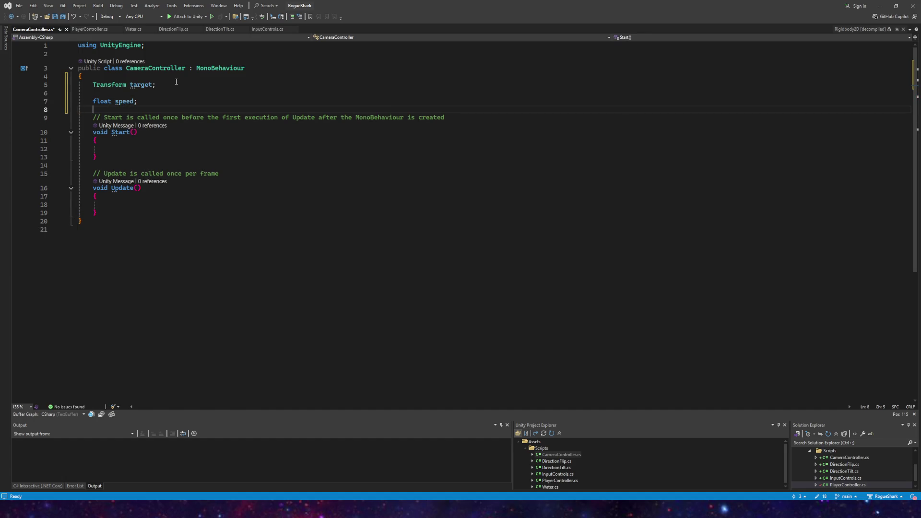
pyautogui.write('float zoom;')
pyautogui.press('BackSpace')
# - Delete the Start method along with its comment
pyautogui.press('Down')
pyautogui.press('Down')
pyautogui.press('Down')
pyautogui.click(116, 150)
pyautogui.moveTo(118, 158); pyautogui.dragTo(61, 139)
pyautogui.press('Delete')
pyautogui.press('Delete')
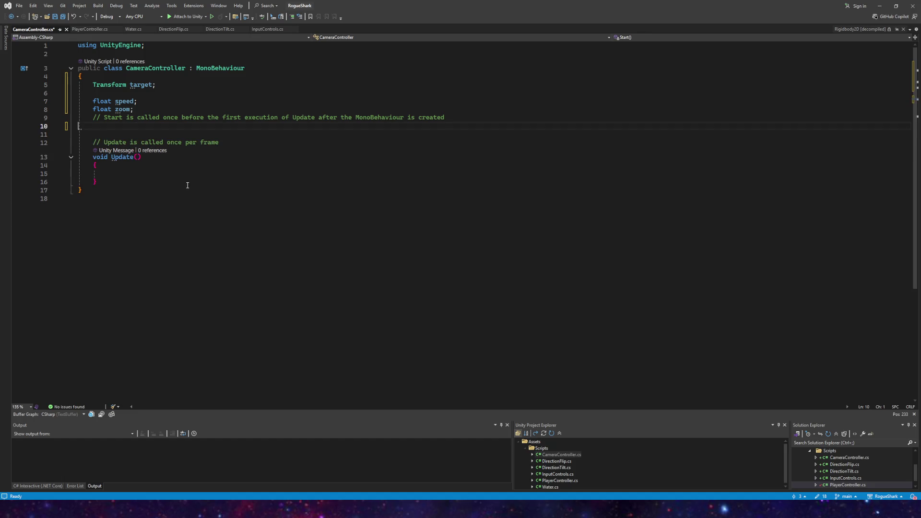
pyautogui.hotkey('shift', 'Up')
pyautogui.hotkey('shift', 'Home')
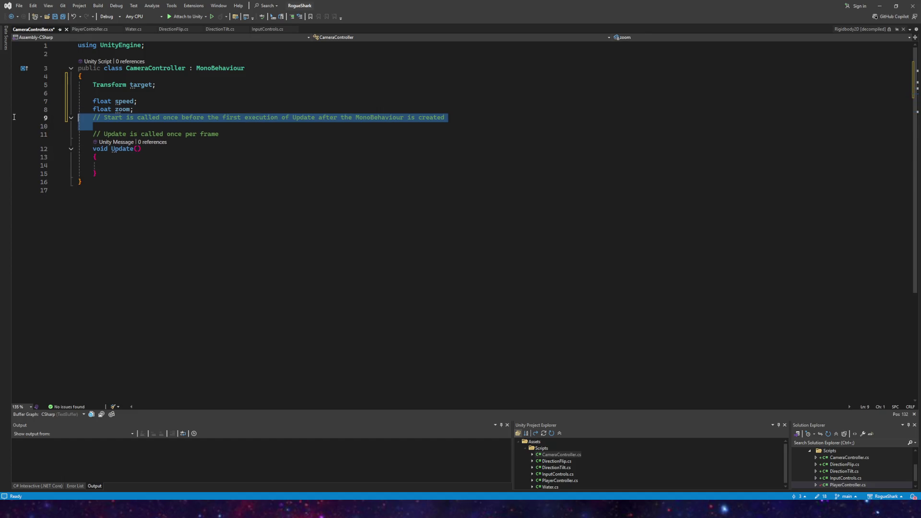
pyautogui.press('Delete')
# - In Update, set transform.position = new Vector3(target.position.x, target.position.y, 0)
pyautogui.click(117, 155)
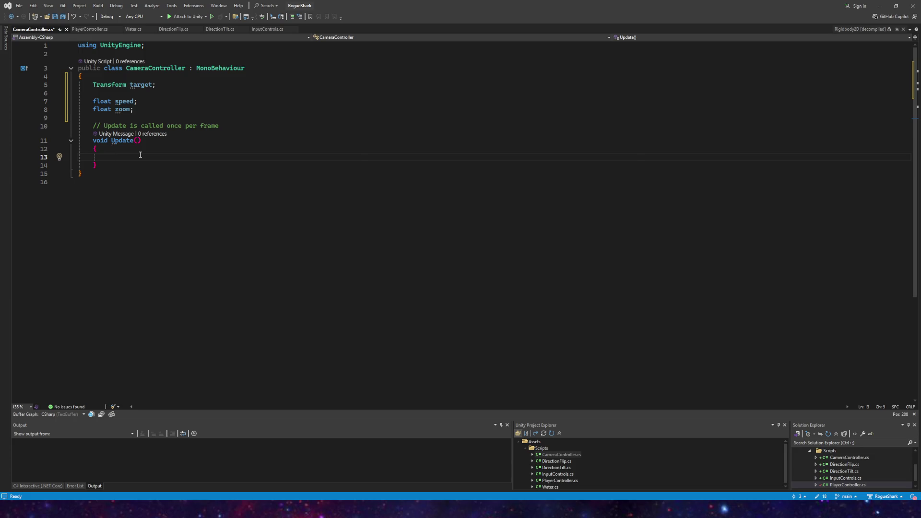
pyautogui.write('transform.p')
pyautogui.press('Tab')
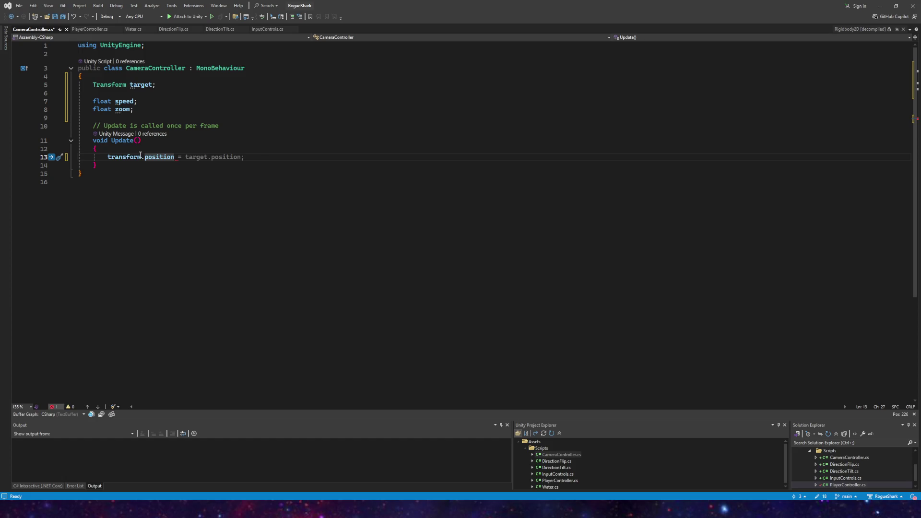
pyautogui.write('= newve')
pyautogui.press('BackSpace')
pyautogui.press('BackSpace')
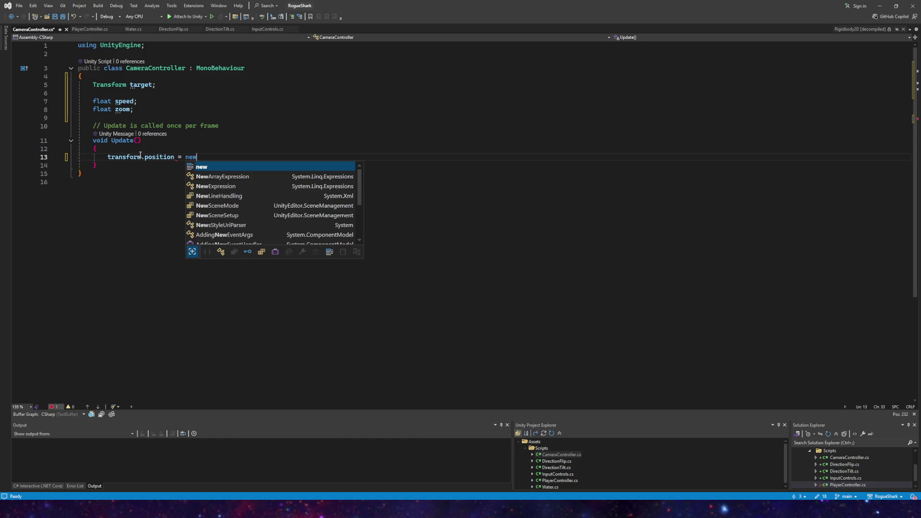
pyautogui.write('vec(')
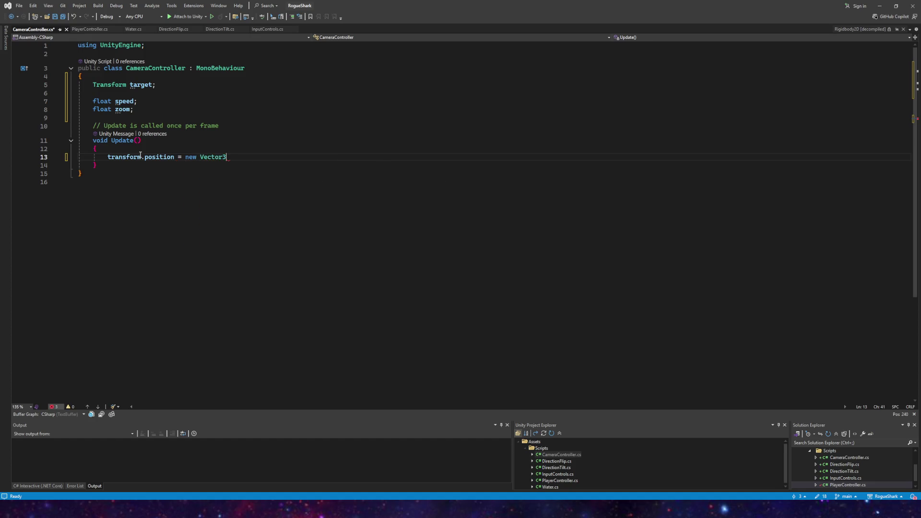
pyautogui.write('tran')
pyautogui.press('BackSpace')
pyautogui.press('BackSpace')
pyautogui.press('BackSpace')
pyautogui.write('ar')
pyautogui.press('Tab')
pyautogui.write('.x, targ')
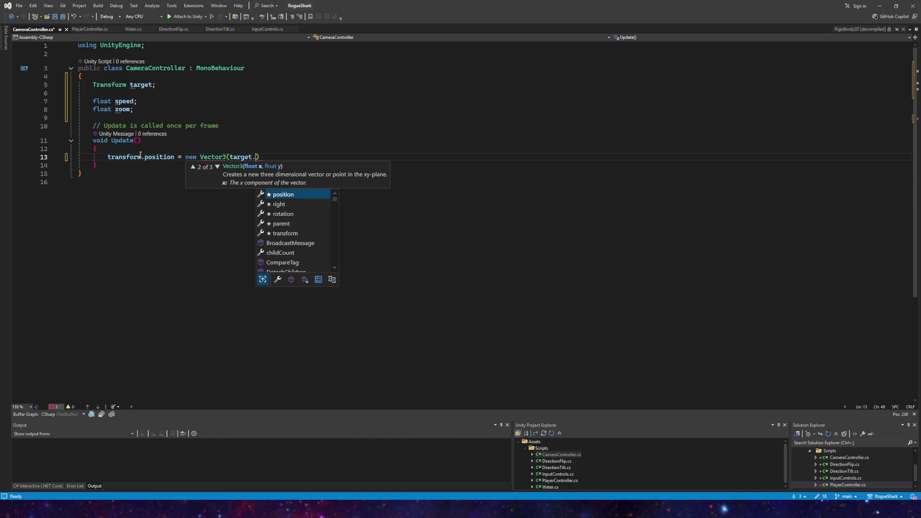
pyautogui.write('.y,')
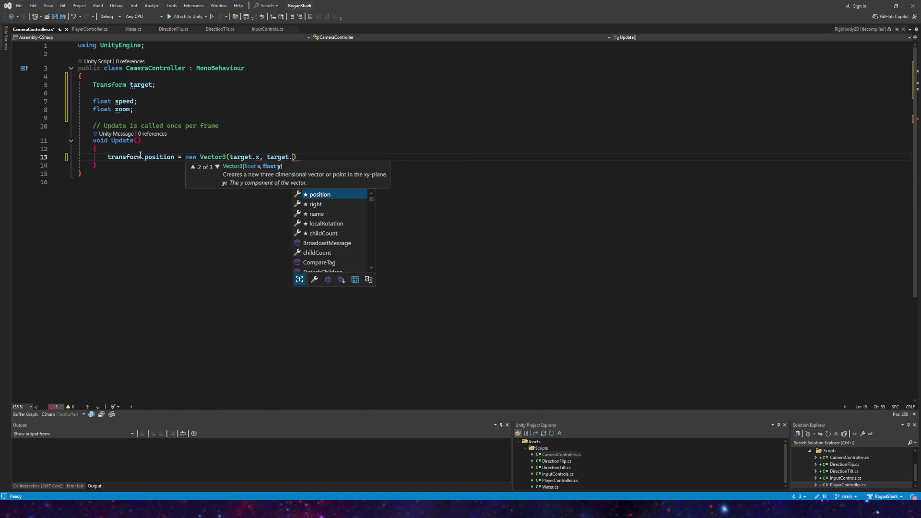
pyautogui.press('BackSpace')
pyautogui.press('BackSpace')
pyautogui.press('BackSpace')
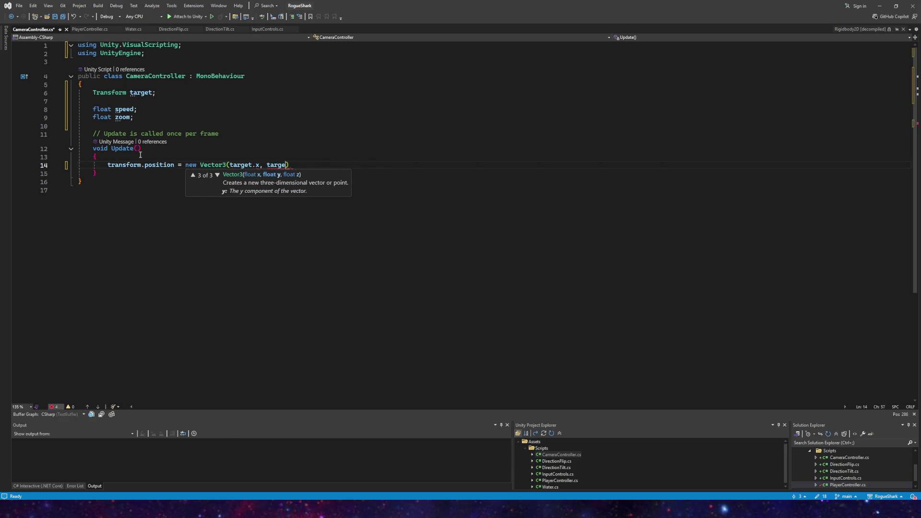
pyautogui.write('.position.x, target.position.y, 0);')
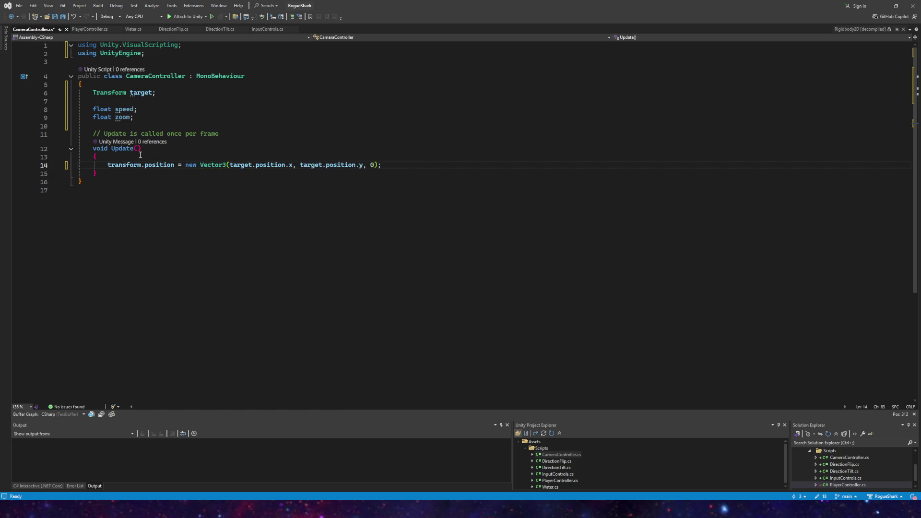
pyautogui.click(140, 155)
pyautogui.click(377, 165)
# - Confirm in Unity's 3D scene view that the Main Camera's Position Z is -10
pyautogui.hotkey('alt', 'Tab')
pyautogui.scroll(-2, 420, 162)
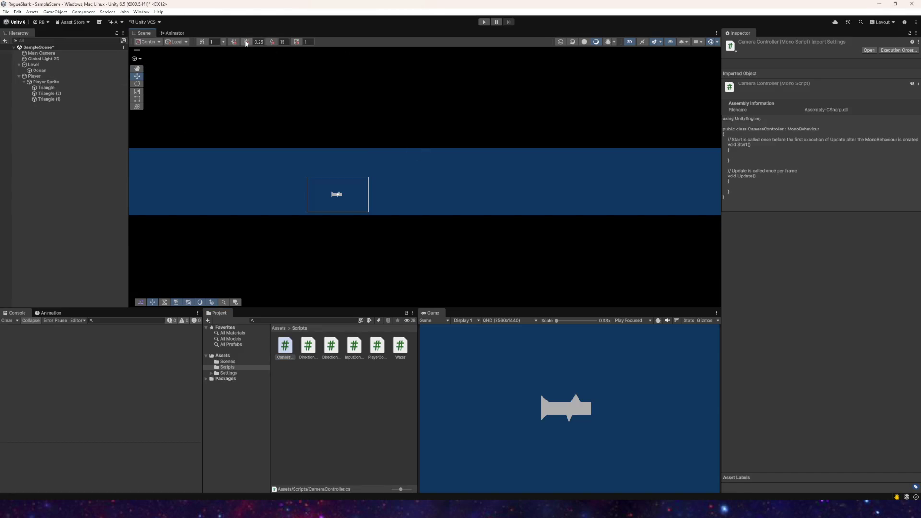
pyautogui.click(629, 42)
pyautogui.moveTo(403, 173)
pyautogui.mouseDown()
pyautogui.moveTo(585, 120)
pyautogui.moveTo(551, 138)
pyautogui.mouseUp()
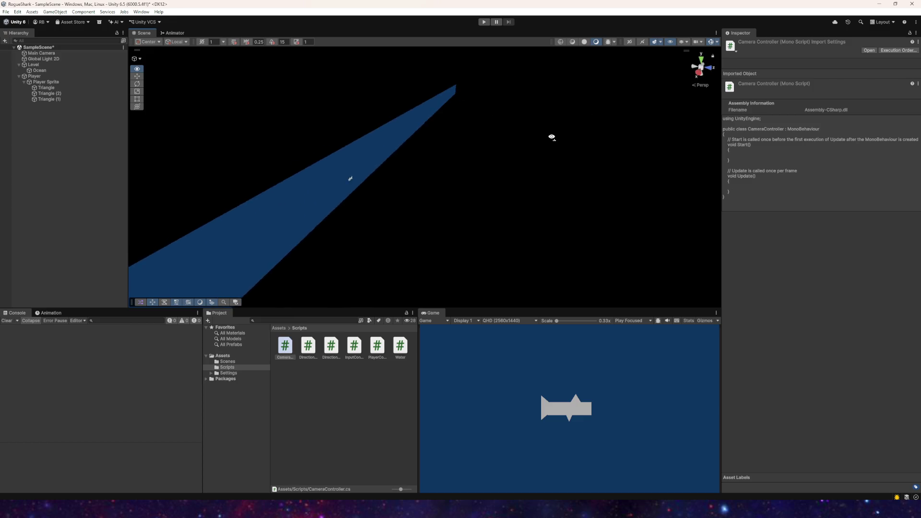
pyautogui.doubleClick(41, 53)
pyautogui.moveTo(284, 111)
pyautogui.mouseDown()
pyautogui.moveTo(366, 113)
pyautogui.moveTo(407, 173)
pyautogui.moveTo(375, 187)
pyautogui.mouseUp()
pyautogui.hotkey('ctrl', 'z')
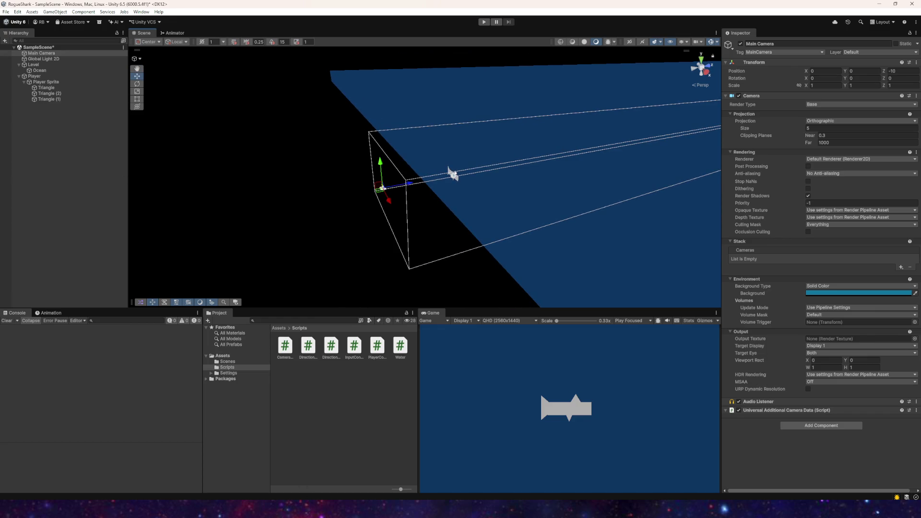
pyautogui.hotkey('alt', 'Tab')
pyautogui.click(372, 165)
# - Change the Vector3's z value to -10 and save the script
pyautogui.write('-10);')
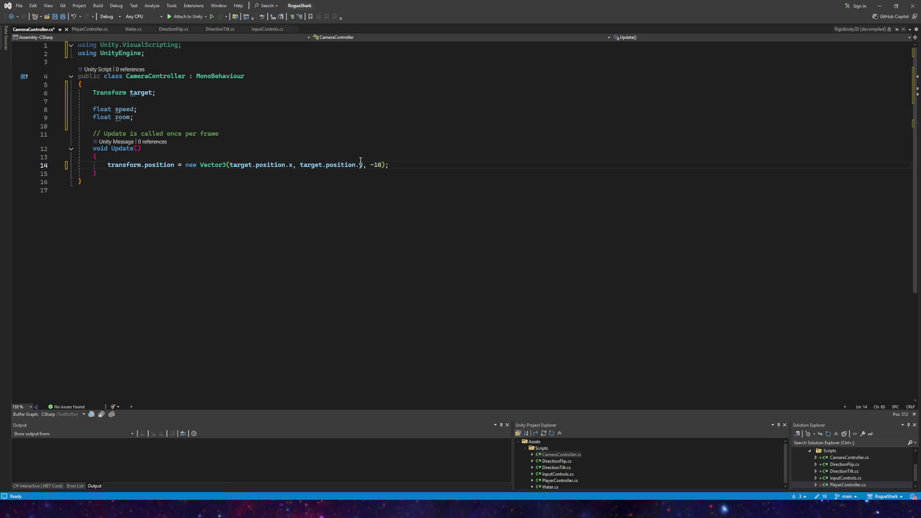
pyautogui.click(55, 18)
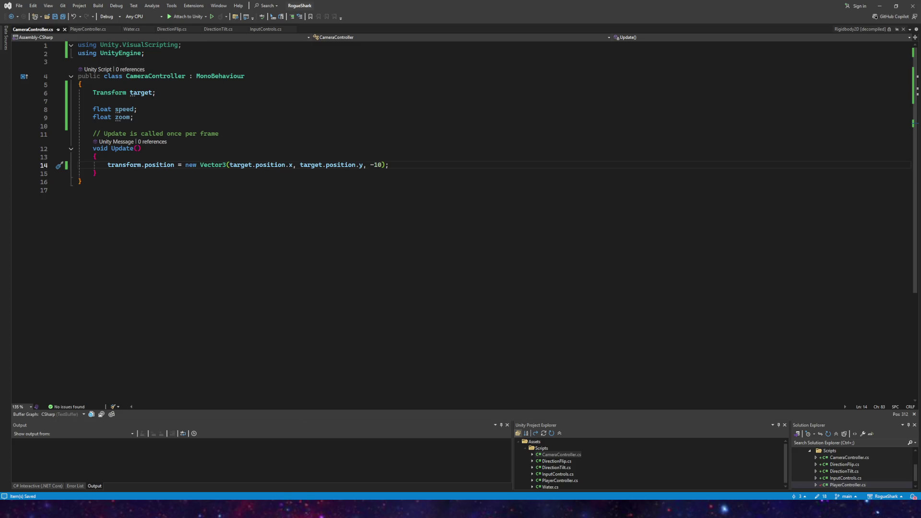
pyautogui.moveTo(250, 516)
# - Add 'Transform targetPos;' at the top of Update and assign the Vector3 to targetPos.position
pyautogui.doubleClick(154, 164)
pyautogui.click(142, 160)
pyautogui.press('Return')
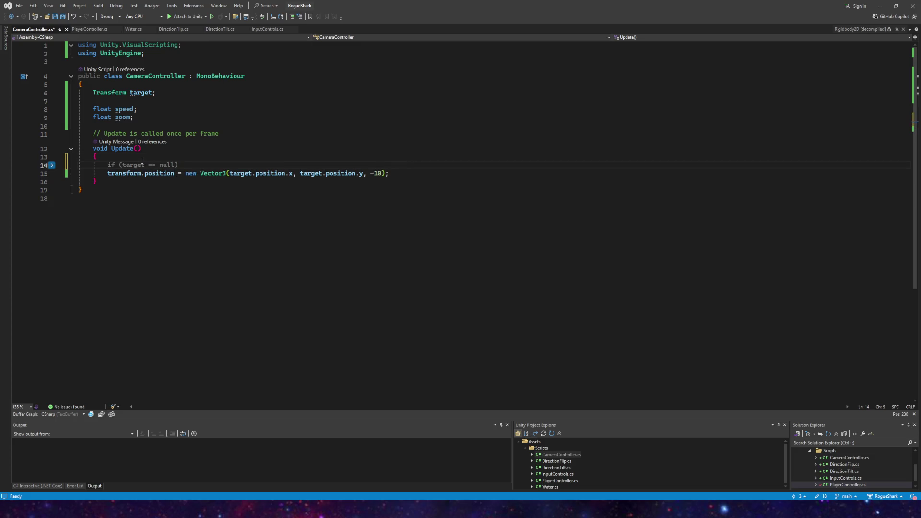
pyautogui.write('transform.')
pyautogui.press('BackSpace')
pyautogui.press('BackSpace')
pyautogui.press('BackSpace')
pyautogui.write('Transform targetPos;')
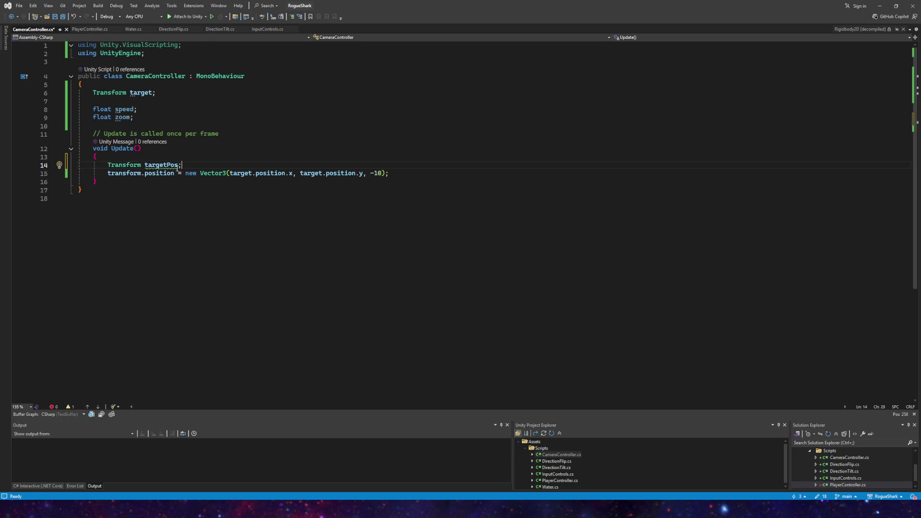
pyautogui.moveTo(174, 172); pyautogui.dragTo(109, 175)
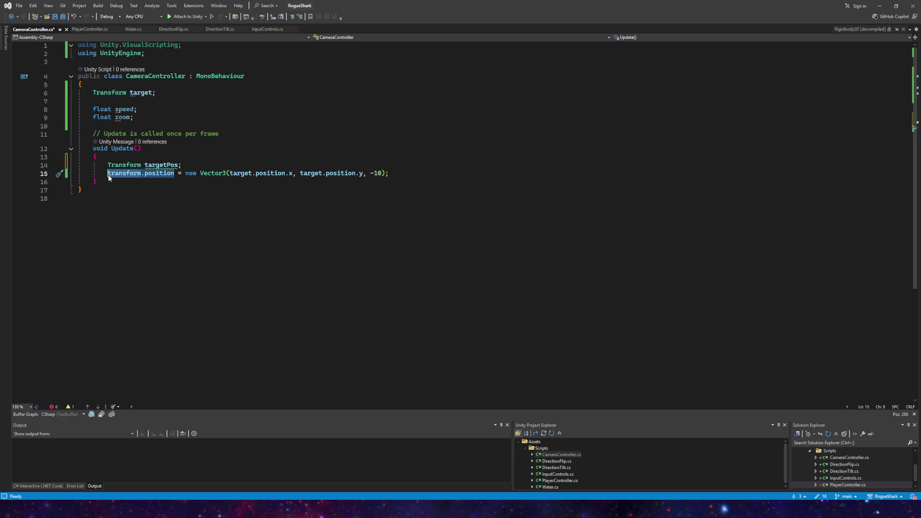
pyautogui.write('targetPos')
pyautogui.click(366, 175)
pyautogui.click(143, 176)
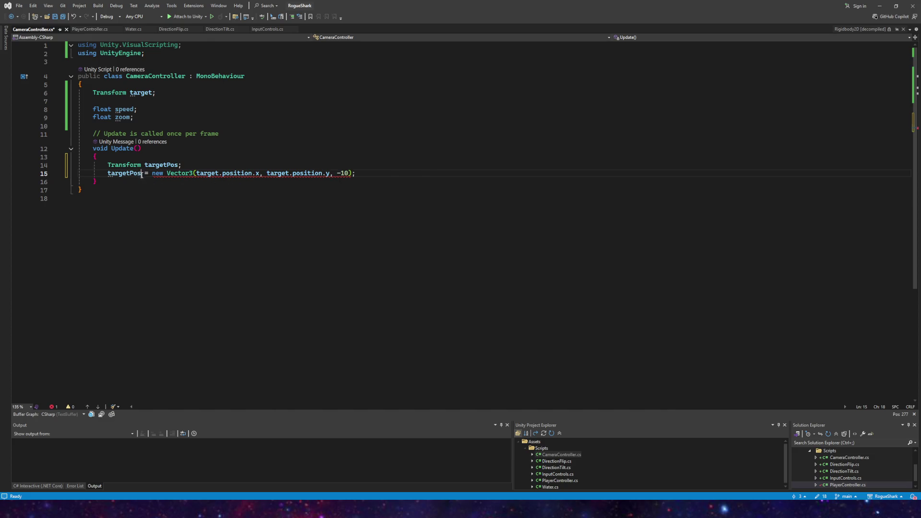
pyautogui.write('.position')
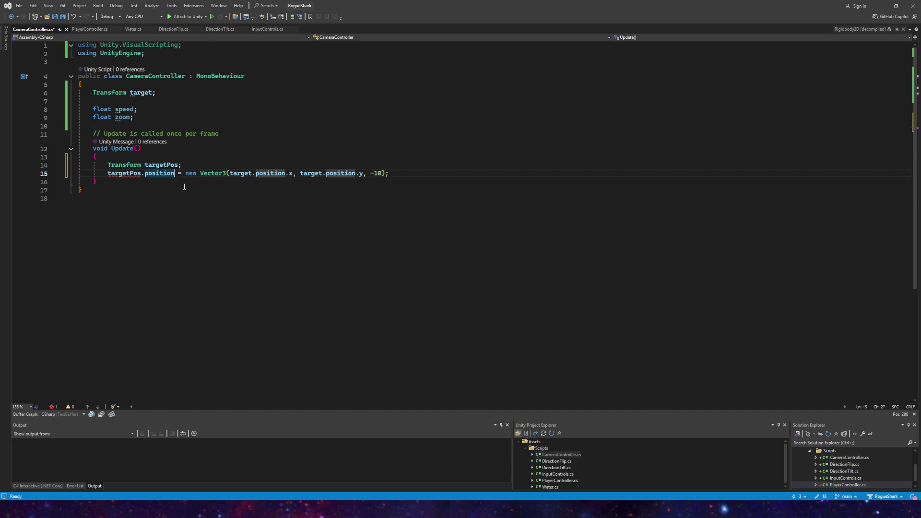
pyautogui.moveTo(124, 175)
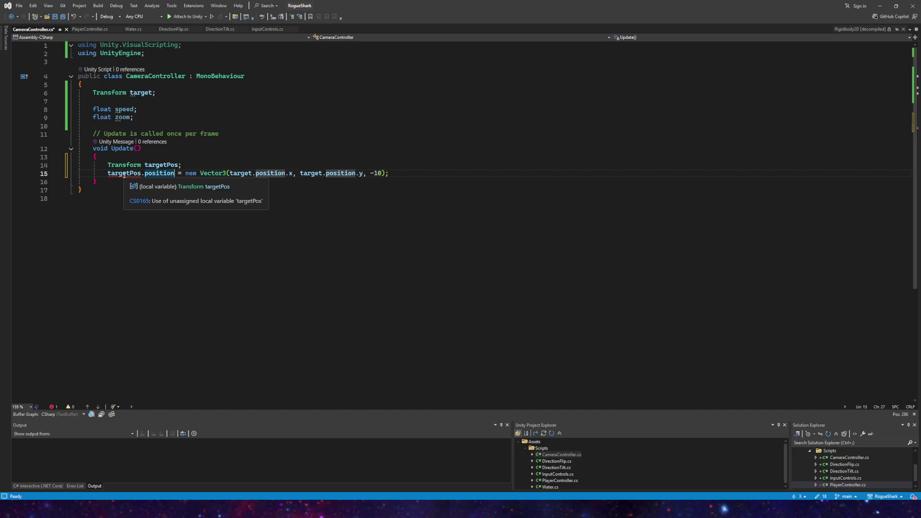
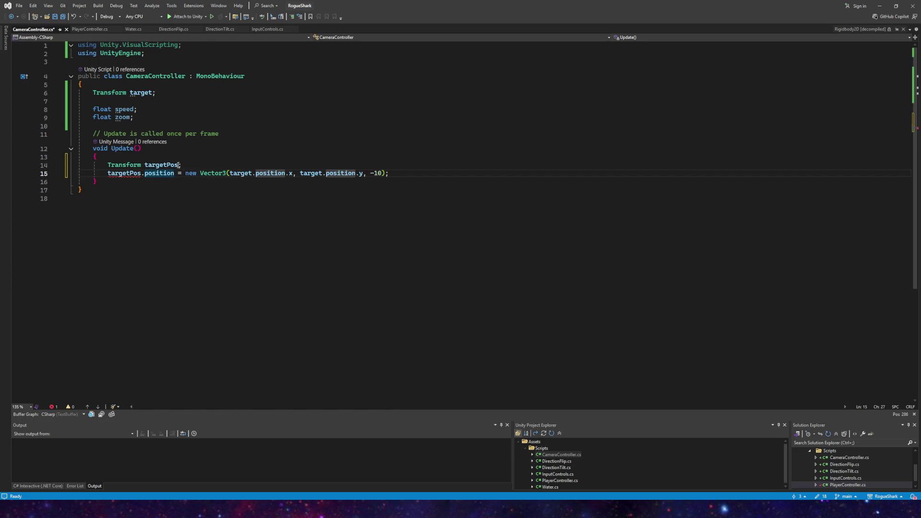
# - Replace the two-line declaration on lines 14–15 with a single 'Transform targetPos' declaration
pyautogui.click(142, 173)
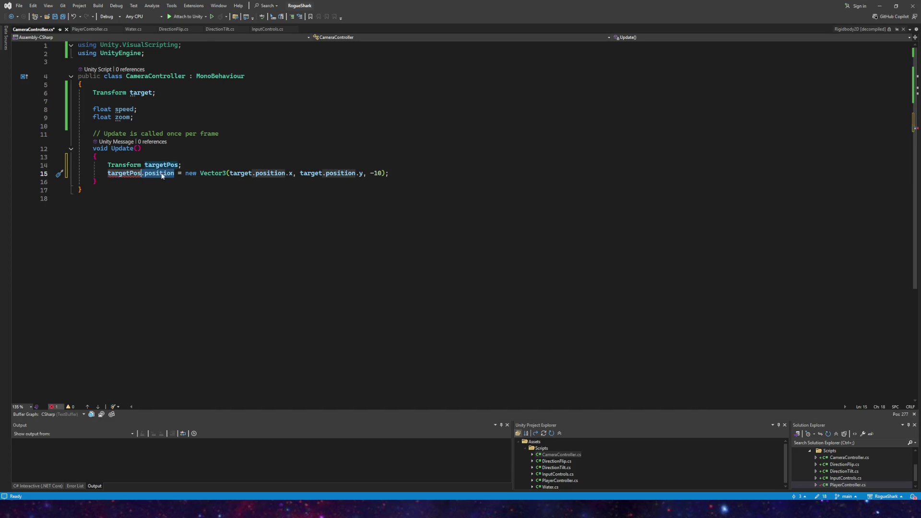
pyautogui.moveTo(174, 174); pyautogui.dragTo(109, 165)
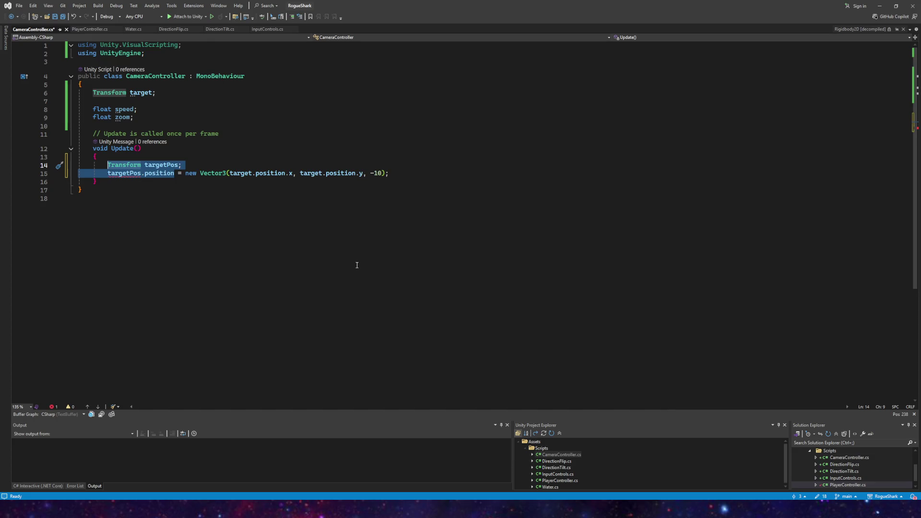
pyautogui.press('BackSpace')
pyautogui.write('target.position.x,')
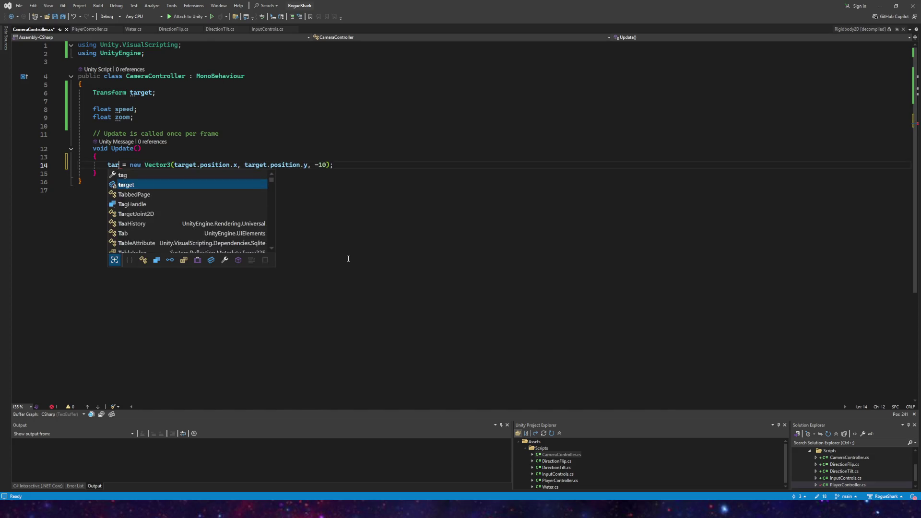
pyautogui.press('BackSpace')
pyautogui.press('BackSpace')
pyautogui.press('BackSpace')
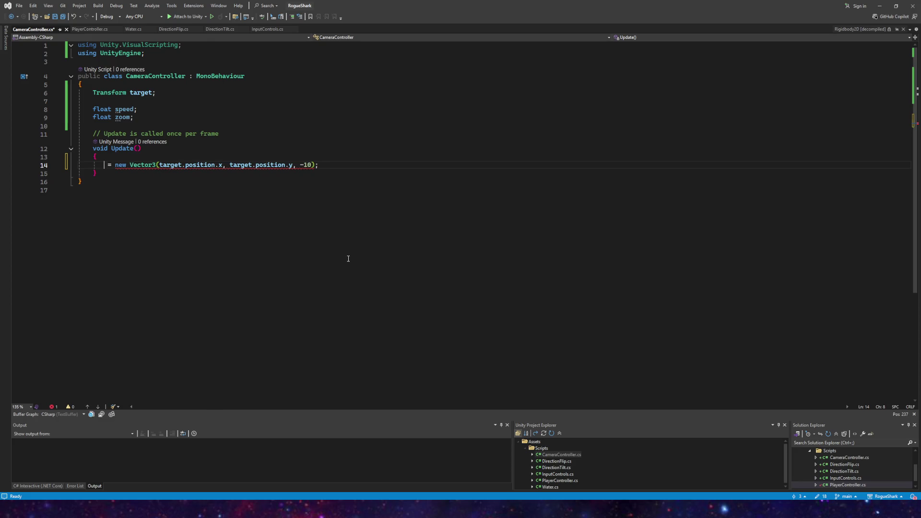
pyautogui.write('Transform targ')
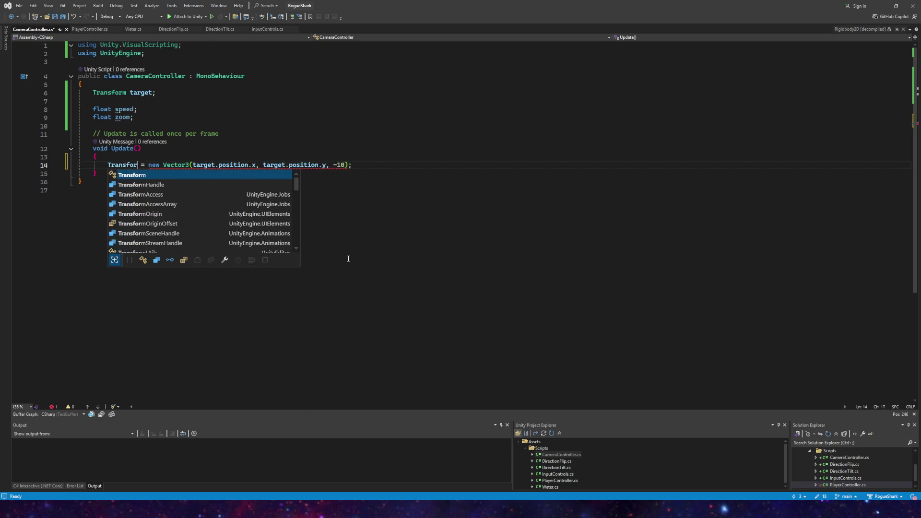
pyautogui.write('Pos;')
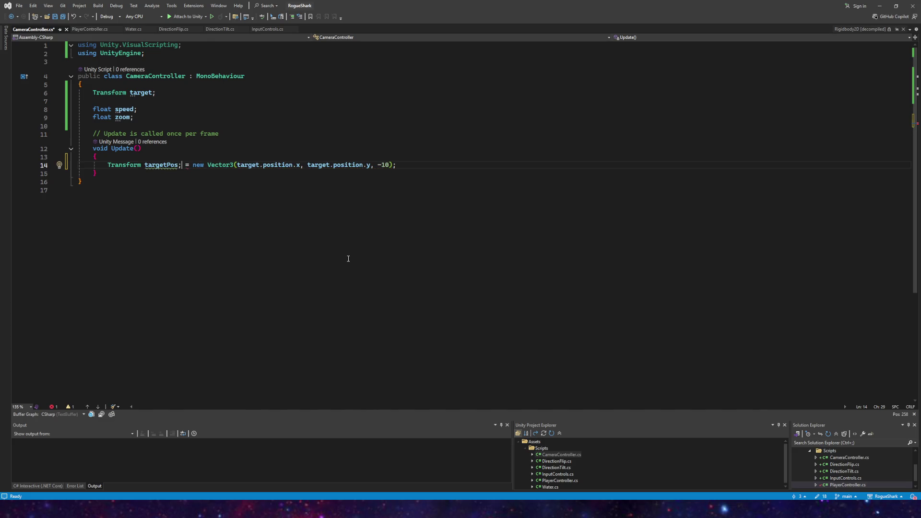
pyautogui.press('Return')
pyautogui.write('targetPos')
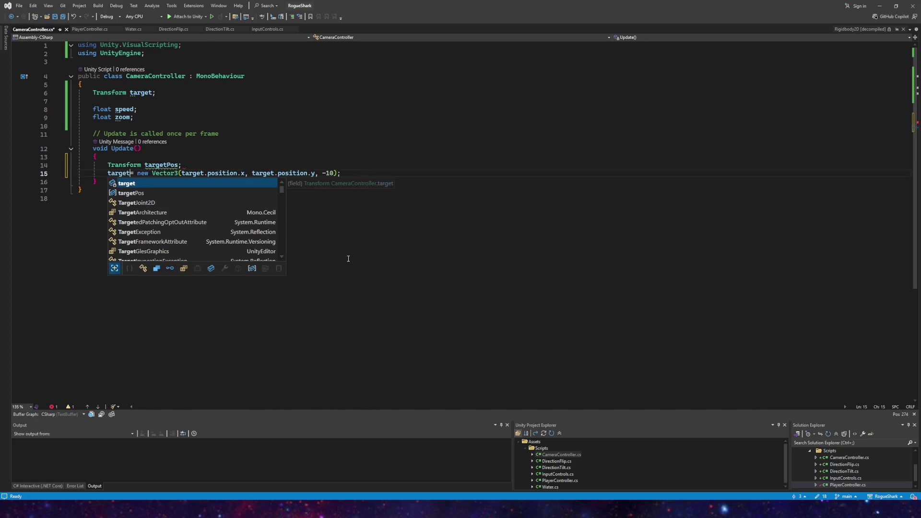
pyautogui.hotkey('ctrl', 'z')
pyautogui.hotkey('ctrl', 'z')
pyautogui.hotkey('ctrl', 'z')
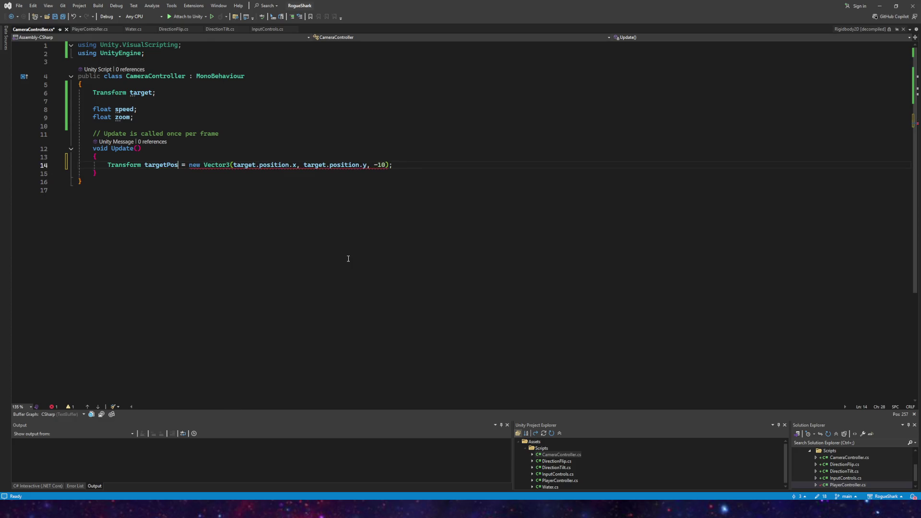
# - Drop 'new' so line 14 reads Transform targetPos = Vector3(target.position.x, target.position.y, -10)
pyautogui.moveTo(234, 165)
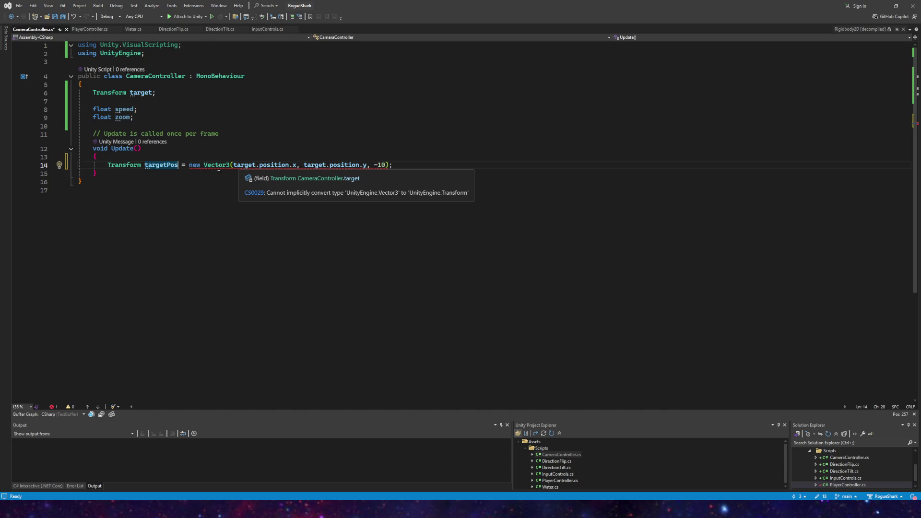
pyautogui.doubleClick(206, 165)
pyautogui.moveTo(206, 165); pyautogui.dragTo(190, 166)
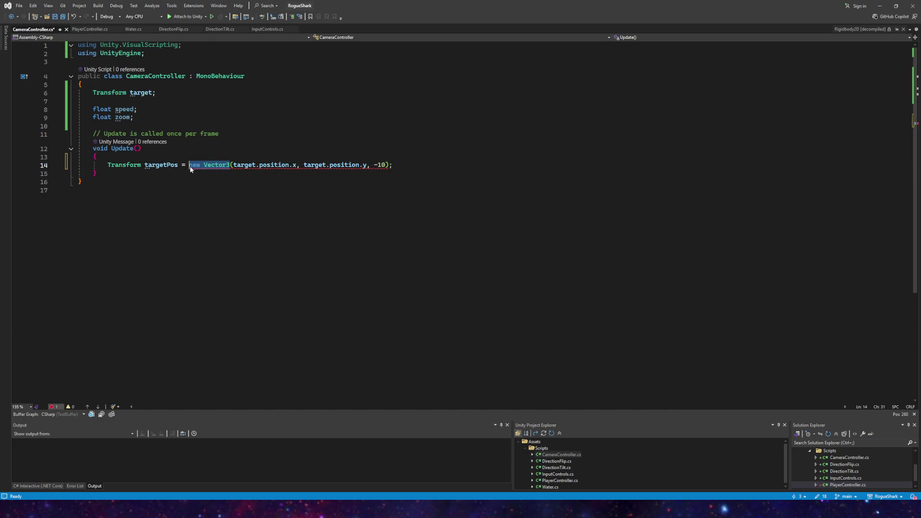
pyautogui.press('BackSpace')
pyautogui.write('Vector3')
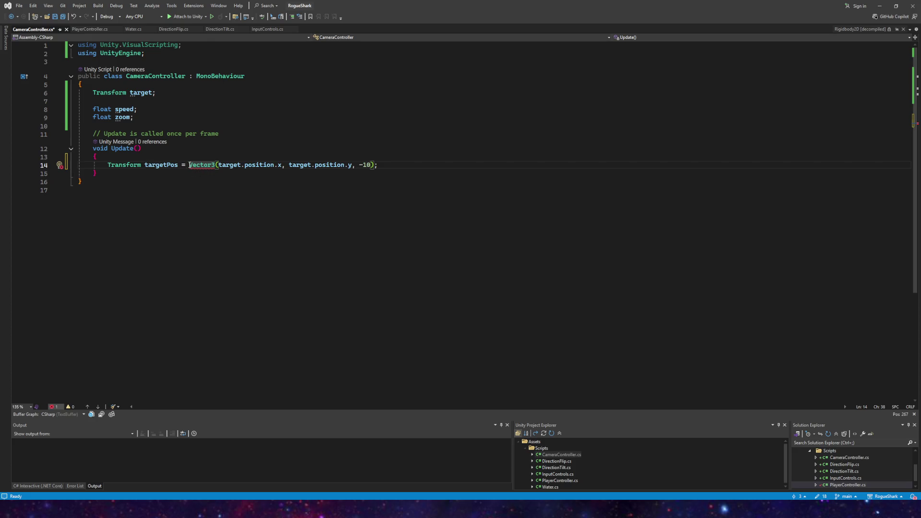
pyautogui.click(176, 165)
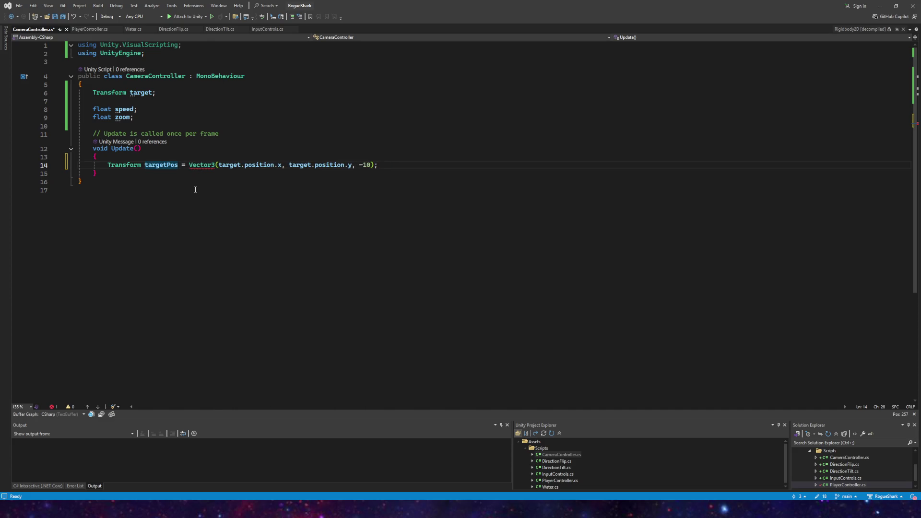
# - Add a 'targetPos.position = new Vector3(...)' assignment on its own line in Update
pyautogui.press('Return')
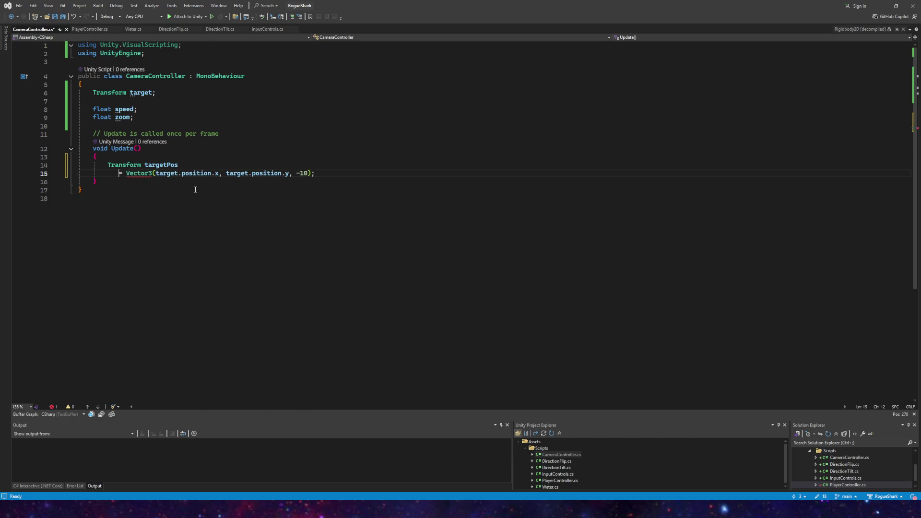
pyautogui.hotkey('ctrl', 'z')
pyautogui.write(';')
pyautogui.press('Return')
pyautogui.write('targetPos.position')
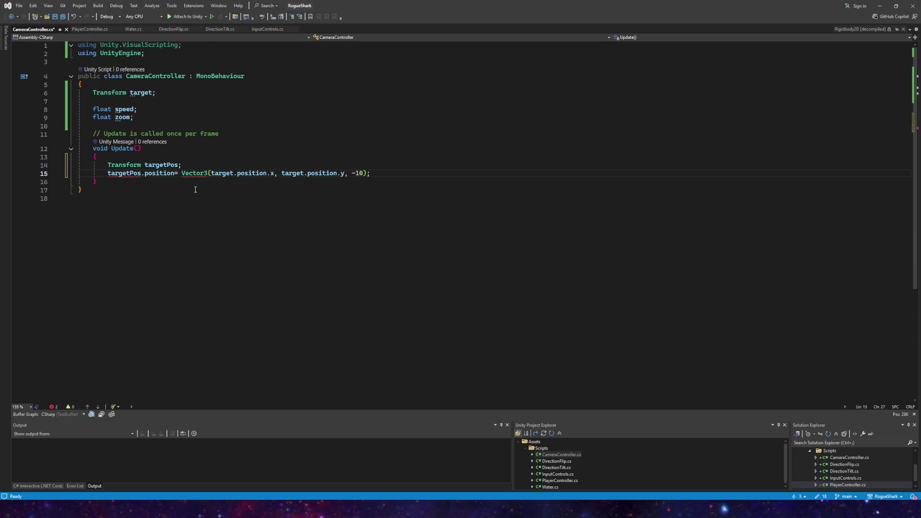
pyautogui.press('Right')
pyautogui.press('Right')
pyautogui.write('new')
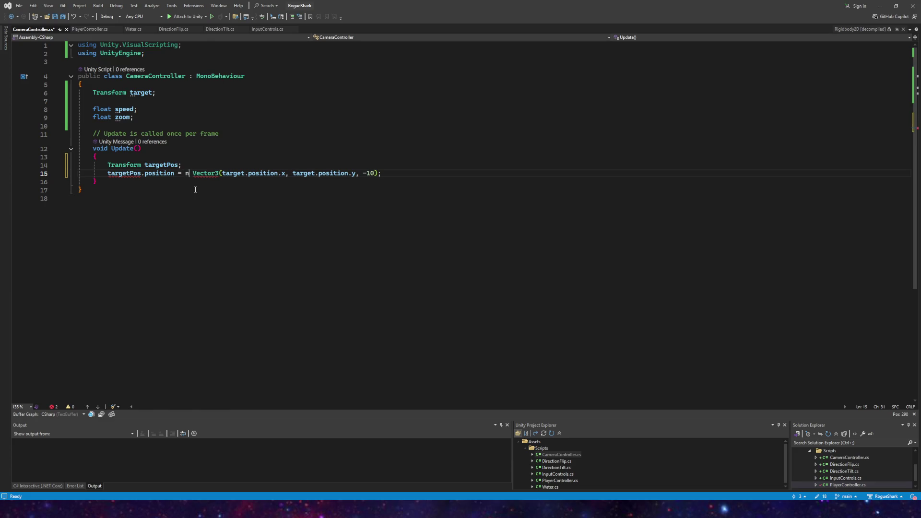
pyautogui.press('Escape')
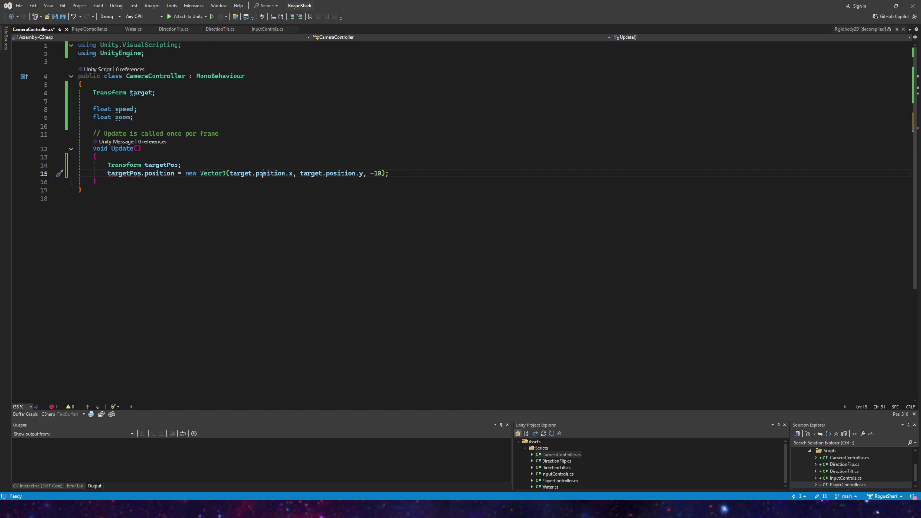
pyautogui.moveTo(121, 173)
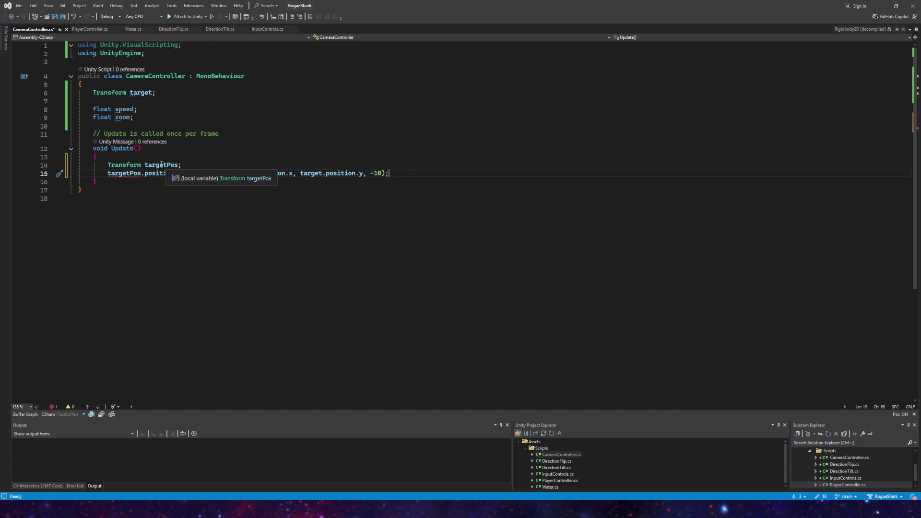
pyautogui.click(108, 164)
pyautogui.write('new')
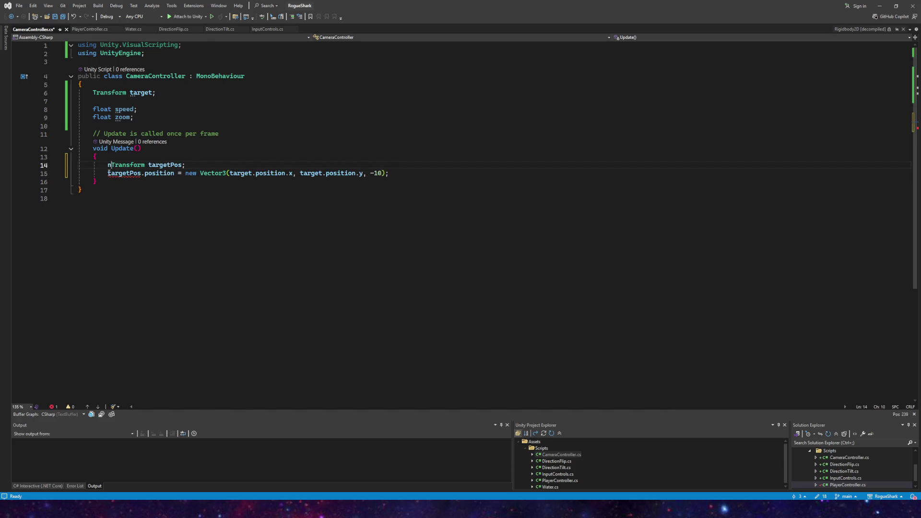
pyautogui.press('BackSpace')
pyautogui.press('BackSpace')
pyautogui.press('BackSpace')
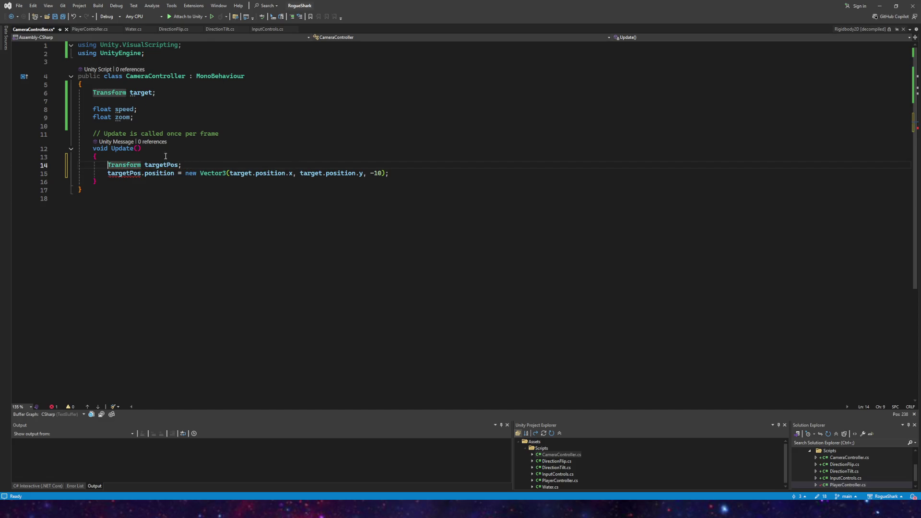
# - Delete the local declaration, add a 'Transform targetPos;' field below target, and save
pyautogui.click(49, 165)
pyautogui.press('Delete')
pyautogui.click(163, 90)
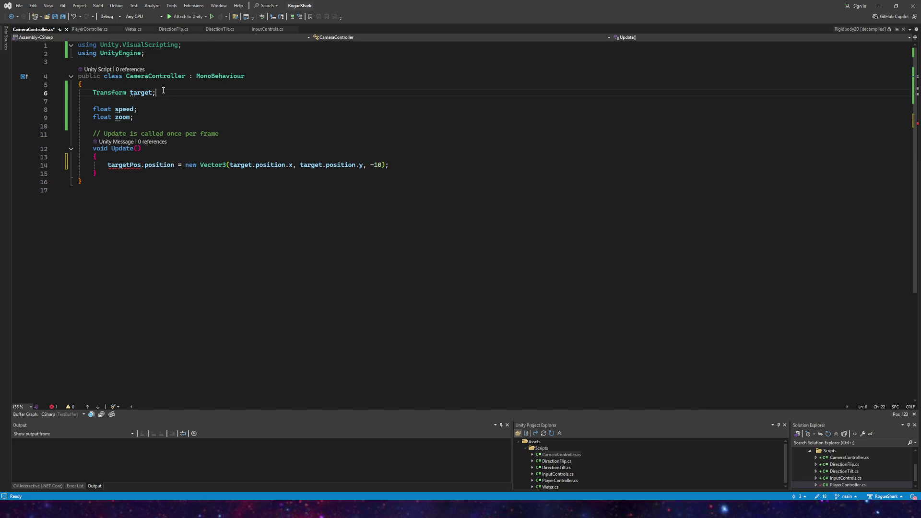
pyautogui.press('Return')
pyautogui.write('Transform targetPos;')
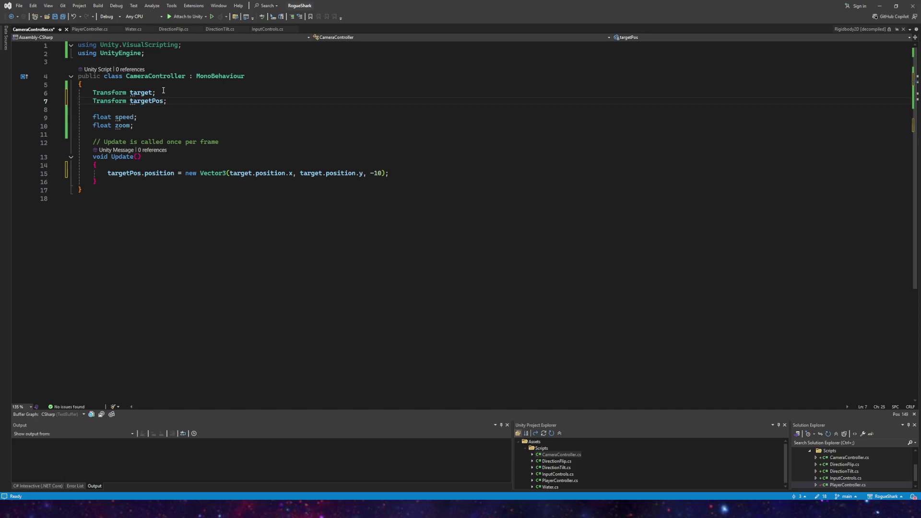
pyautogui.click(54, 17)
pyautogui.click(414, 175)
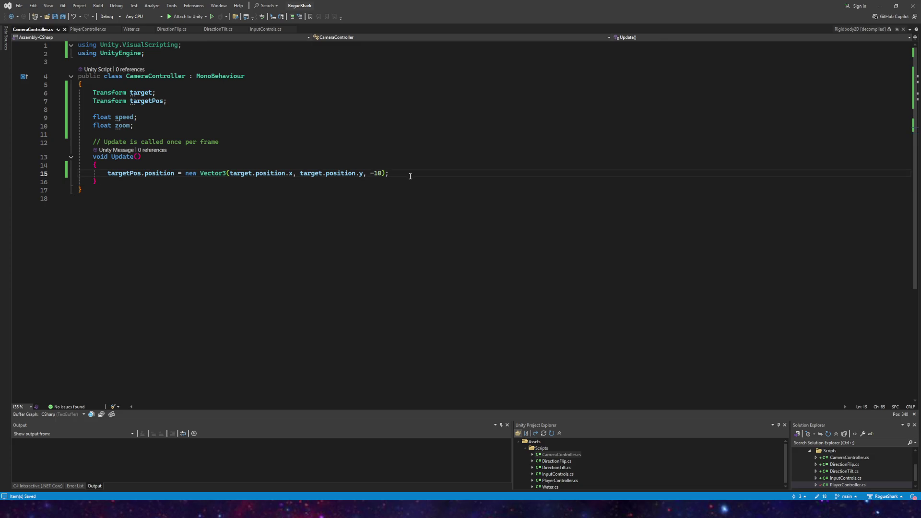
# - Write line 17 as transform.position = Vector3.Lerp(transform.position, targetPos.position, speed)
pyautogui.press('Return')
pyautogui.press('Return')
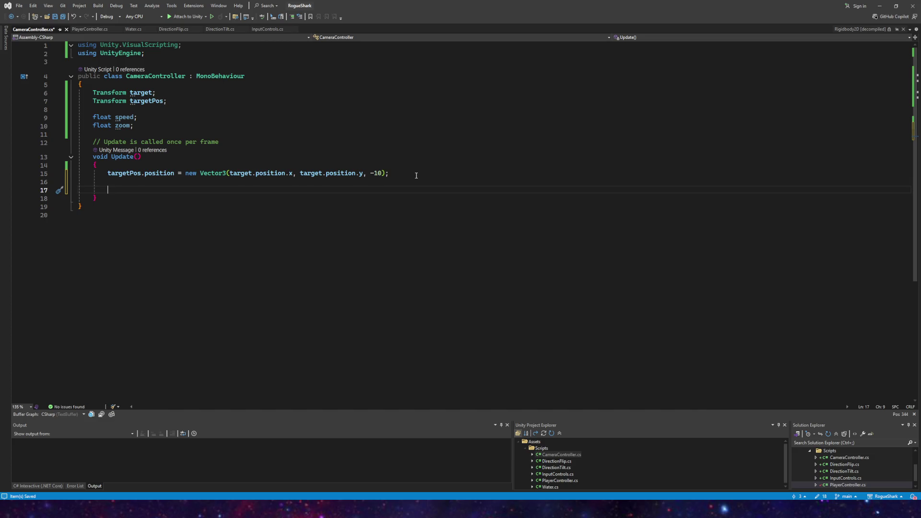
pyautogui.write('transform.position ')
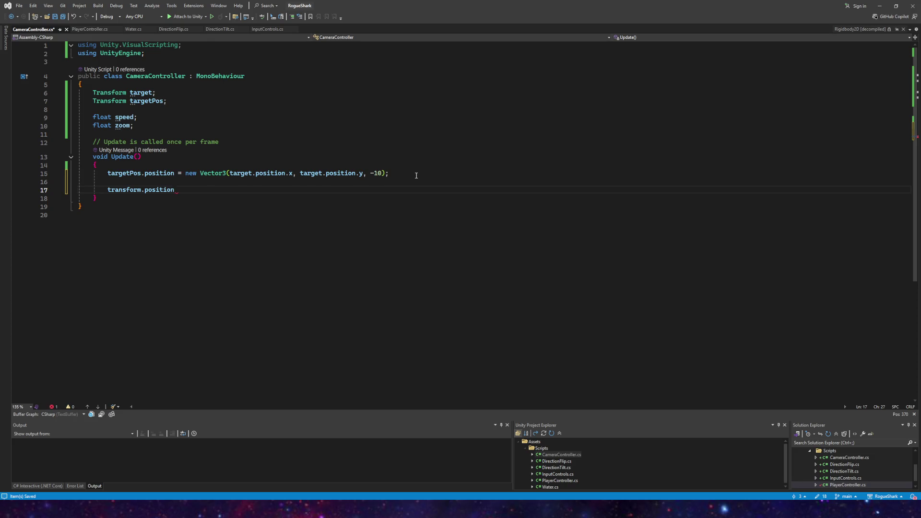
pyautogui.write('.')
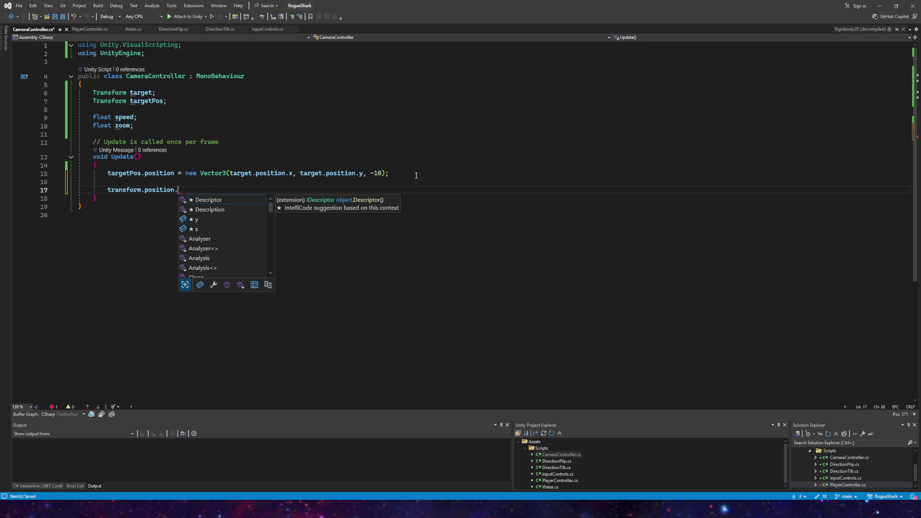
pyautogui.write('To')
pyautogui.press('BackSpace')
pyautogui.press('BackSpace')
pyautogui.press('BackSpace')
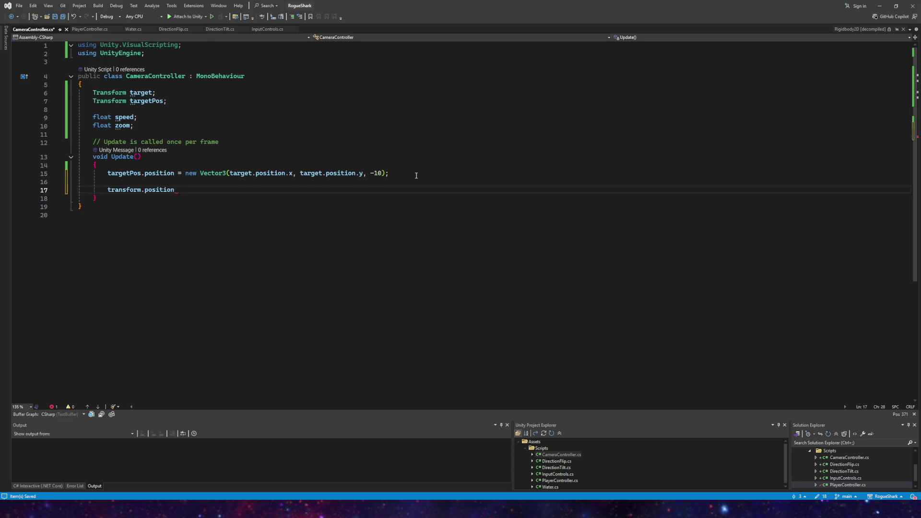
pyautogui.write('ma')
pyautogui.press('BackSpace')
pyautogui.press('BackSpace')
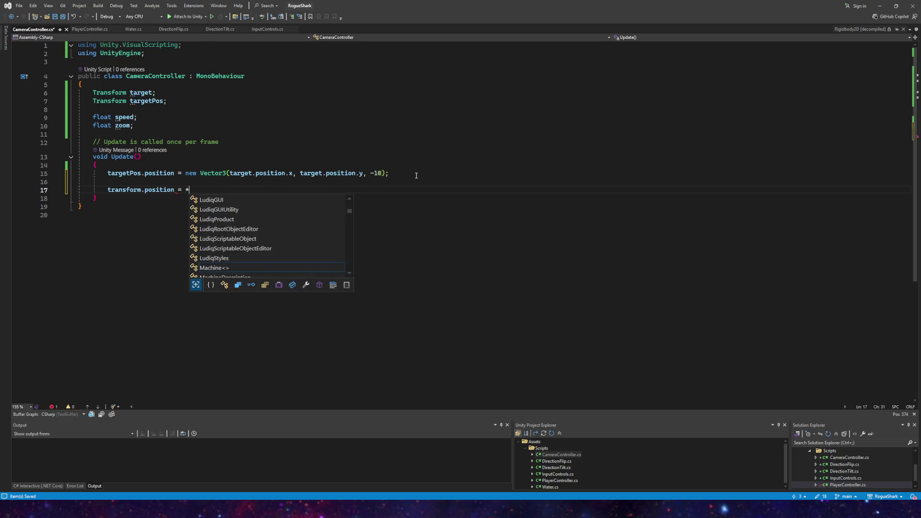
pyautogui.press('Escape')
pyautogui.write('(Math')
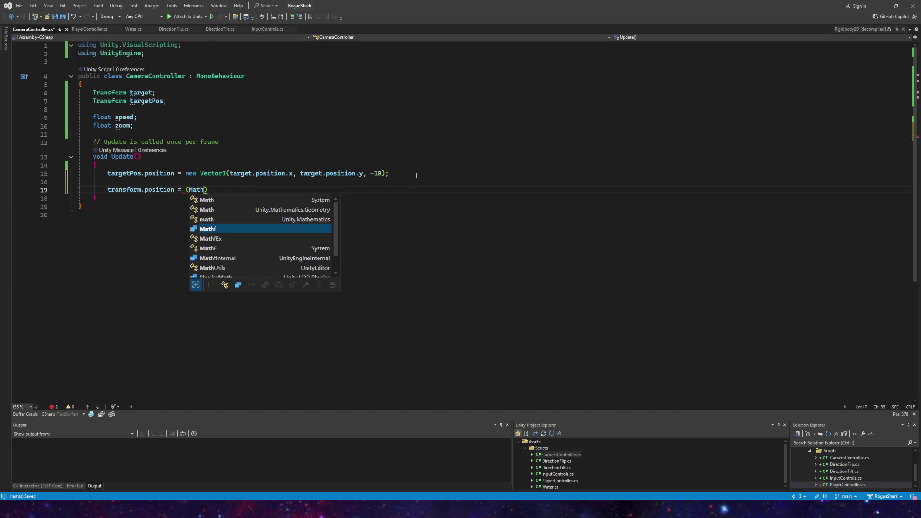
pyautogui.press('BackSpace')
pyautogui.press('BackSpace')
pyautogui.press('BackSpace')
pyautogui.write('Vector3.')
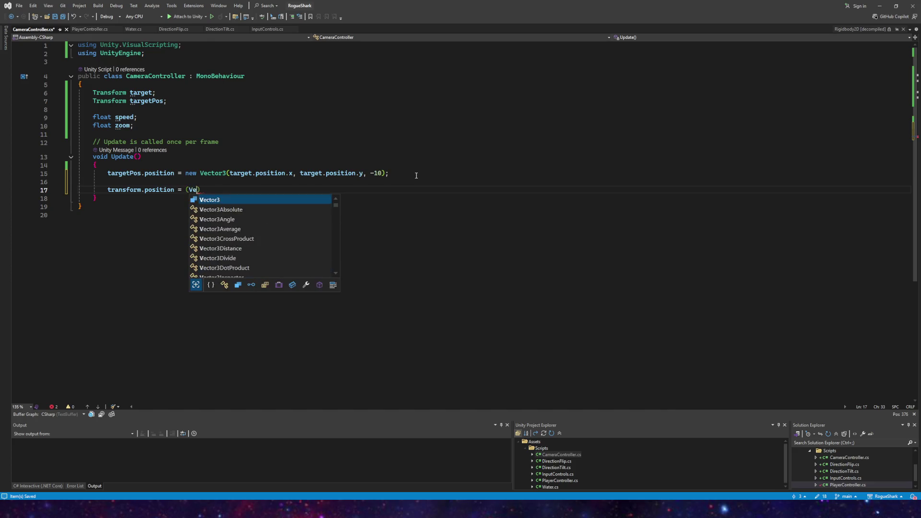
pyautogui.write('Lerp(')
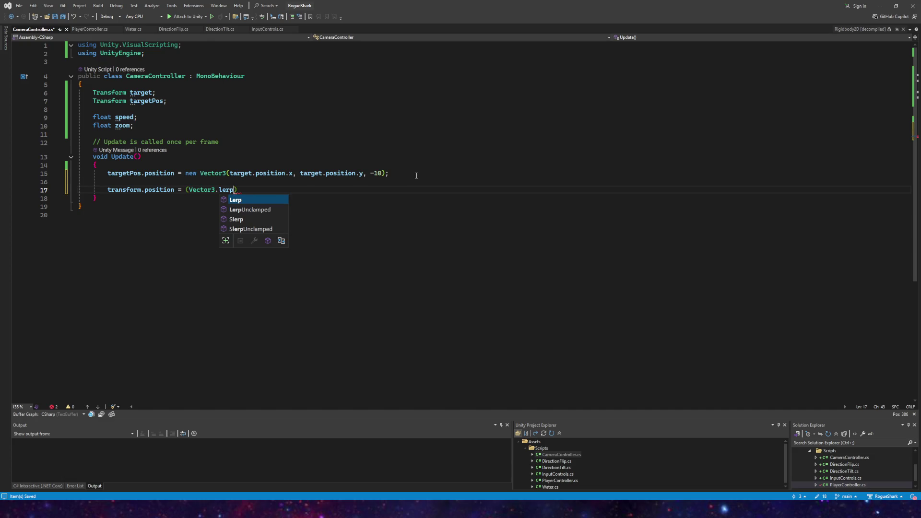
pyautogui.hotkey('ctrl', 'space')
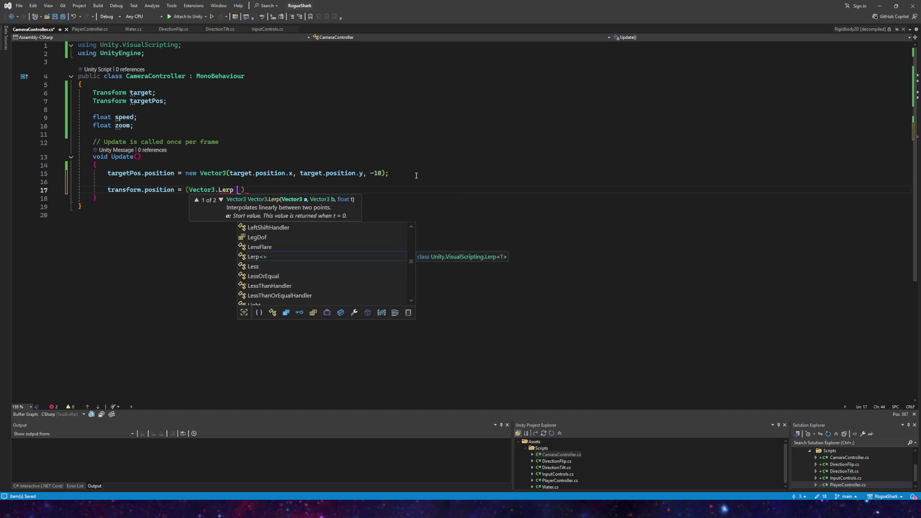
pyautogui.write('transform.position')
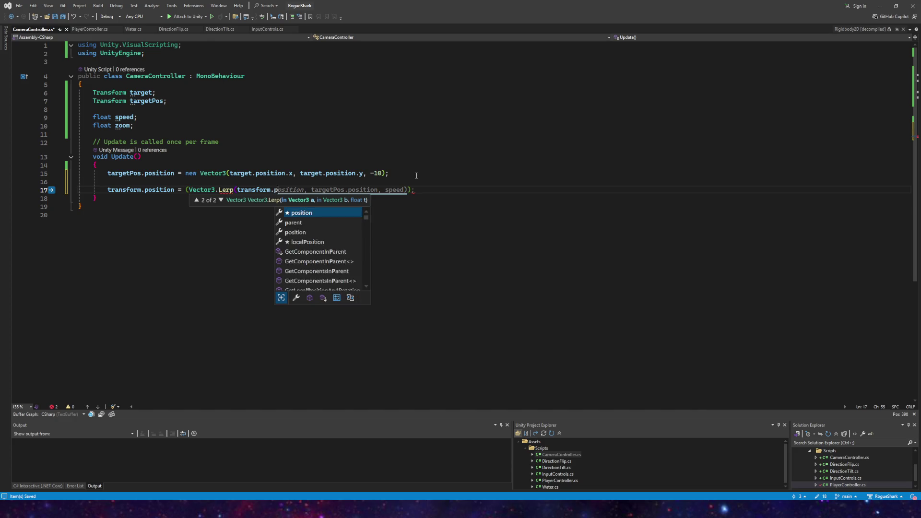
pyautogui.write(',')
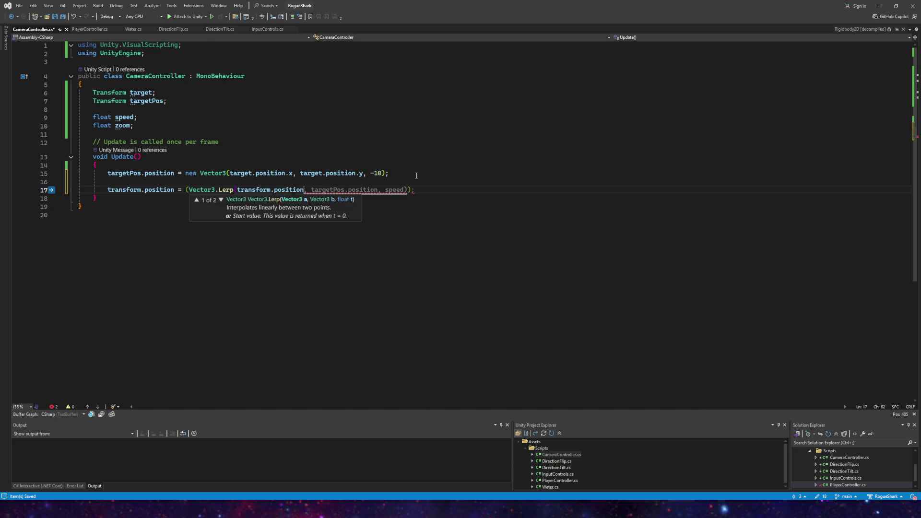
pyautogui.press('Tab')
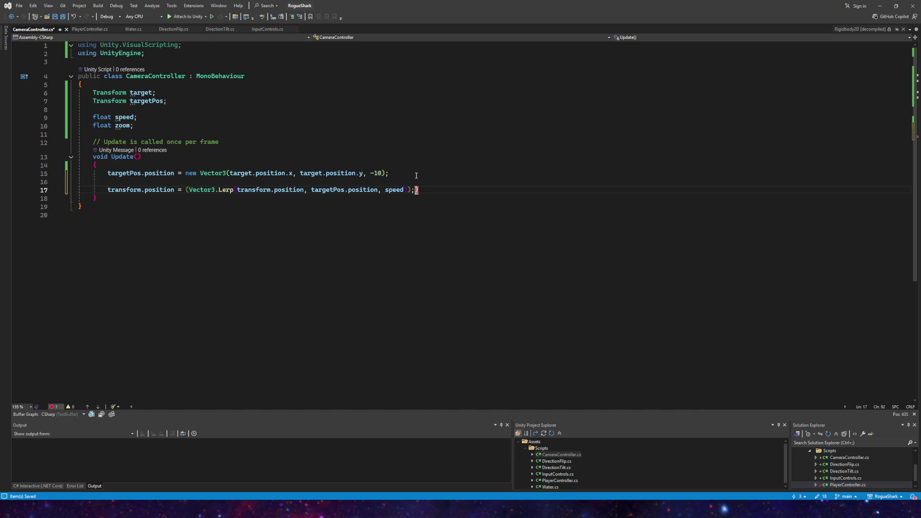
pyautogui.press('BackSpace')
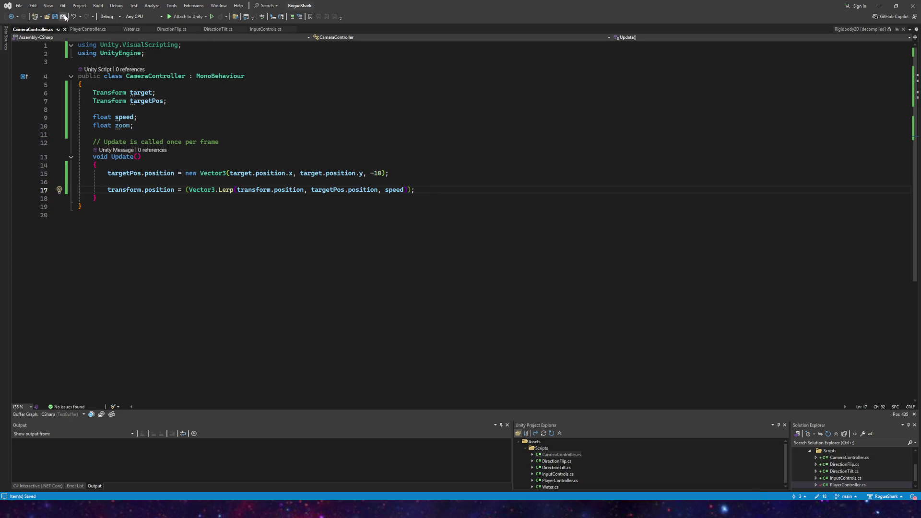
# - Save the CameraController script and return to the Unity editor
pyautogui.click(48, 16)
pyautogui.click(423, 5)
pyautogui.click(62, 18)
pyautogui.moveTo(235, 509)
pyautogui.click(235, 470)
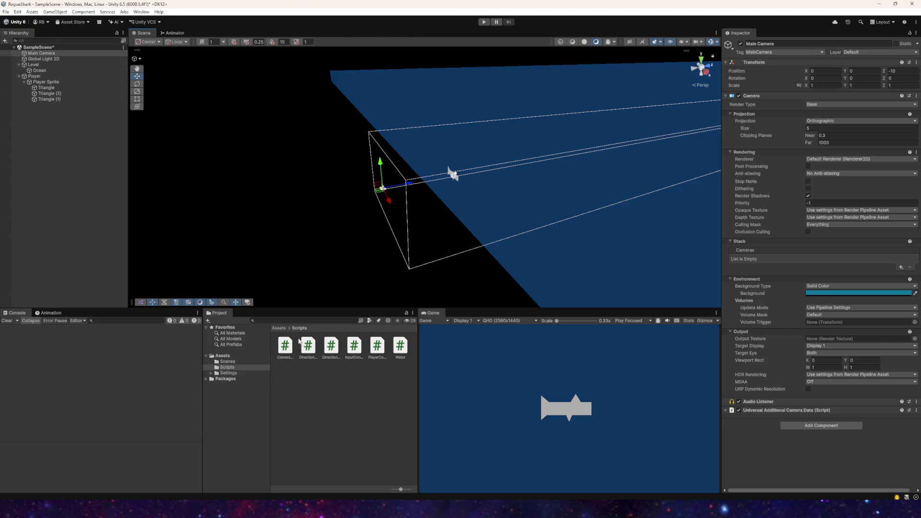
# - Attach CameraController.cs to Main Camera and open it from the component's Script field
pyautogui.click(39, 55)
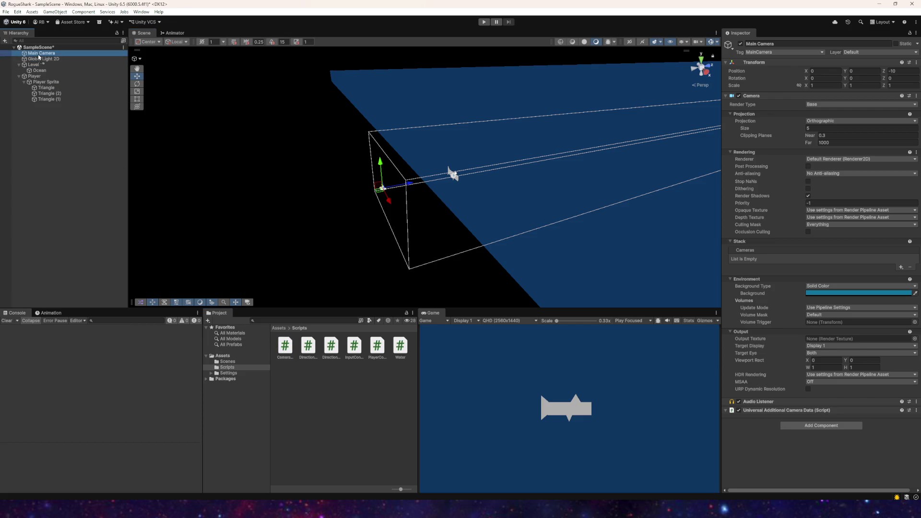
pyautogui.moveTo(39, 56); pyautogui.dragTo(40, 55)
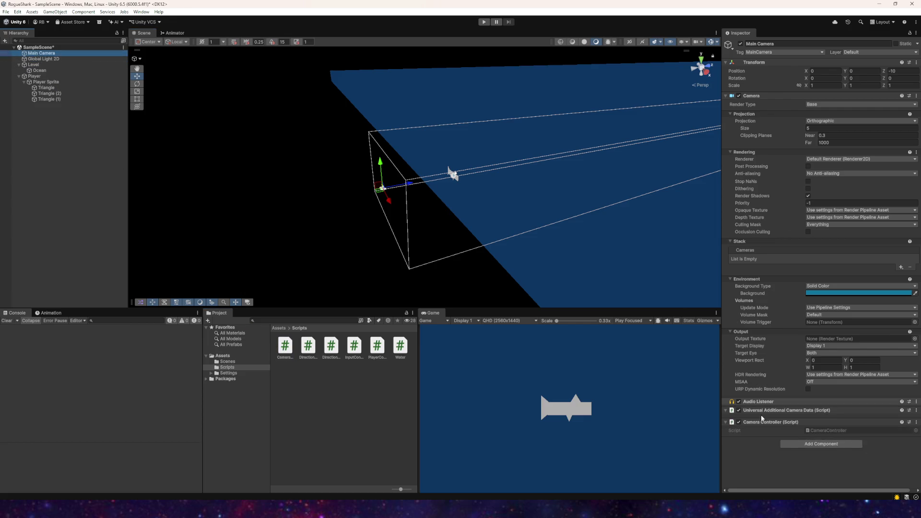
pyautogui.doubleClick(828, 431)
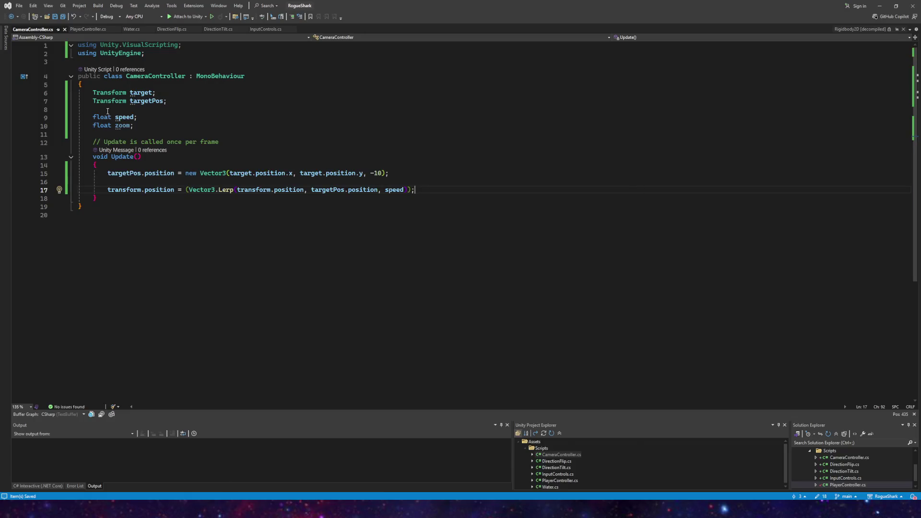
# - Make the target field on line 6 public, save, and go back to Unity
pyautogui.click(88, 90)
pyautogui.write('public')
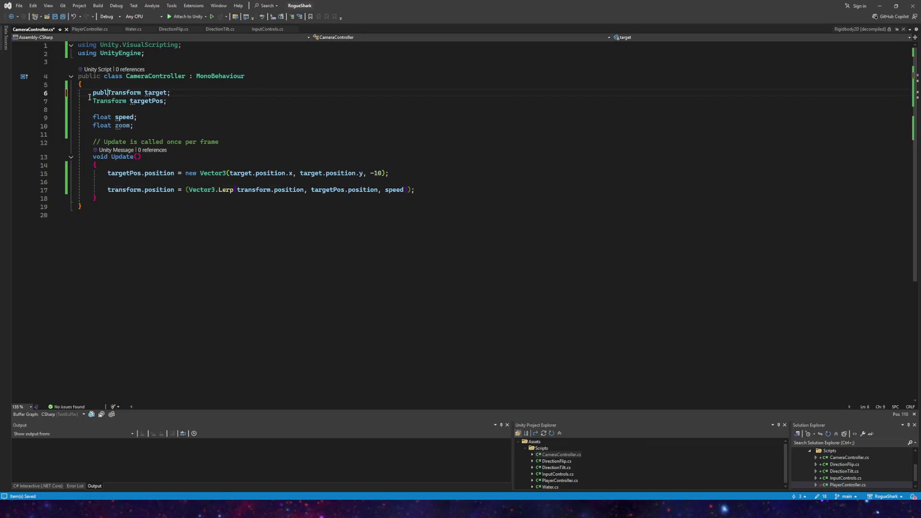
pyautogui.click(55, 17)
pyautogui.hotkey('alt', 'Tab')
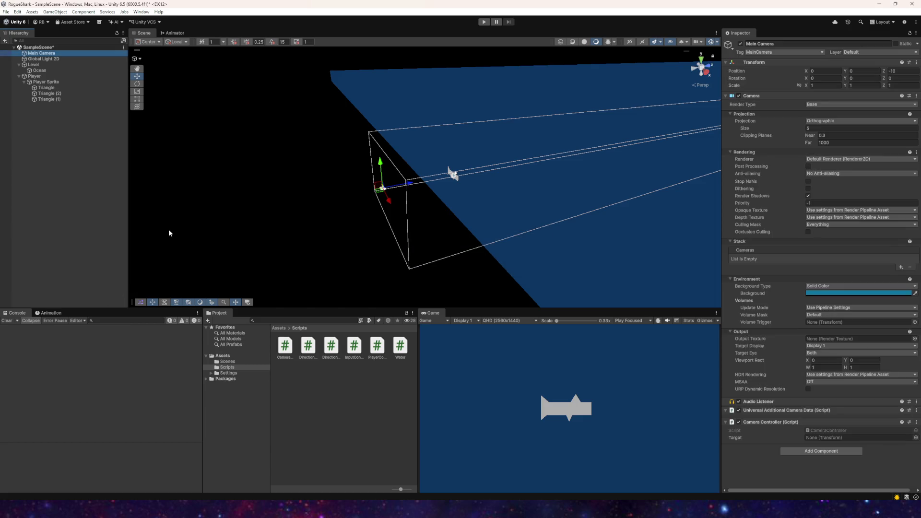
# - Set the Camera Controller Target to Player and play-test the shark with the arrow keys
pyautogui.click(48, 76)
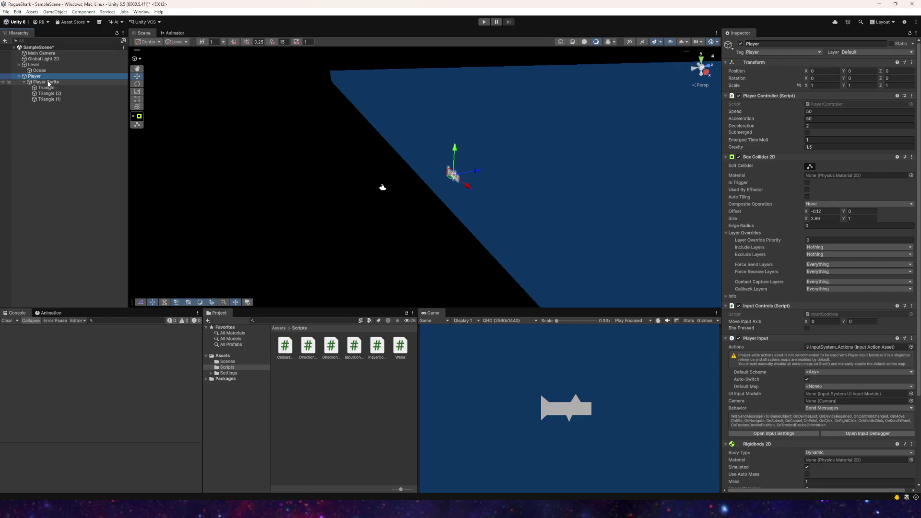
pyautogui.click(33, 54)
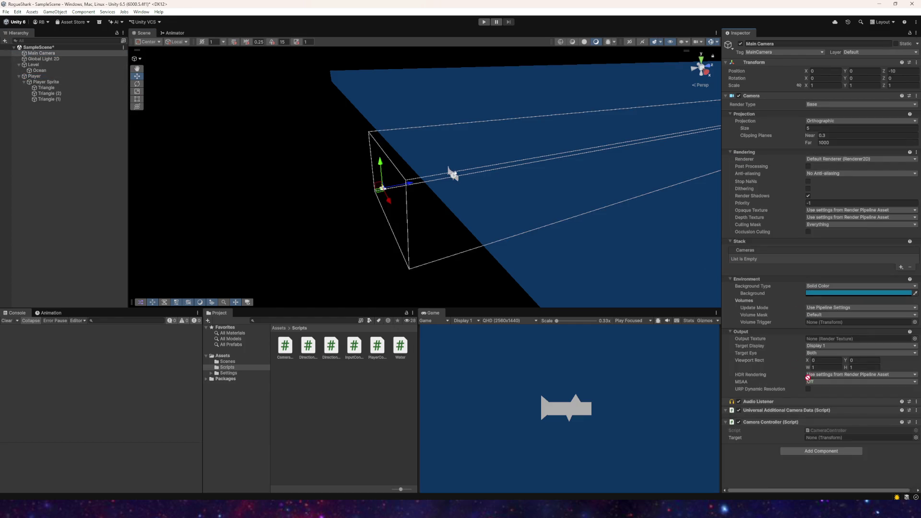
pyautogui.click(483, 22)
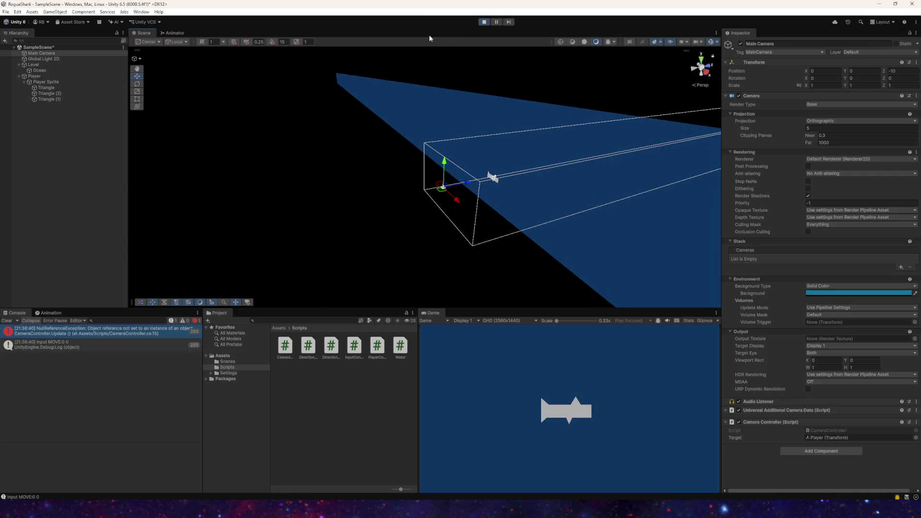
pyautogui.click(629, 42)
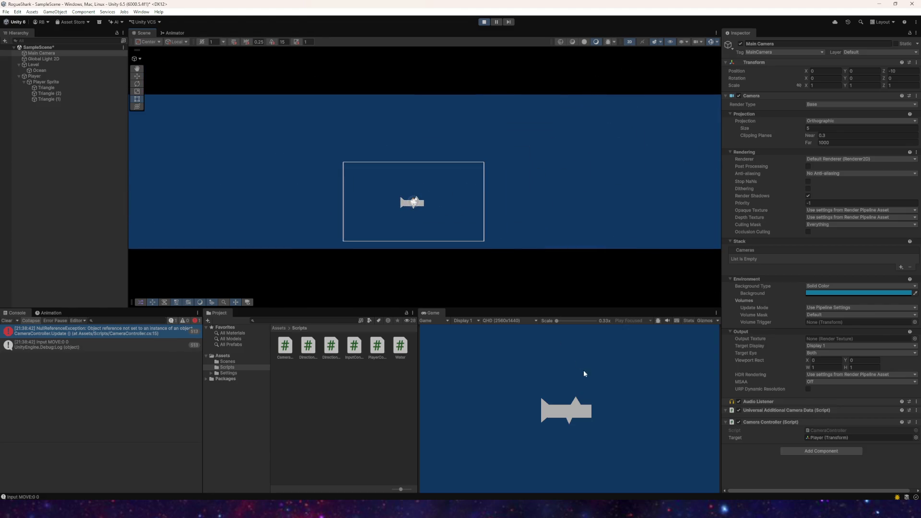
pyautogui.press('Left')
pyautogui.press('Right')
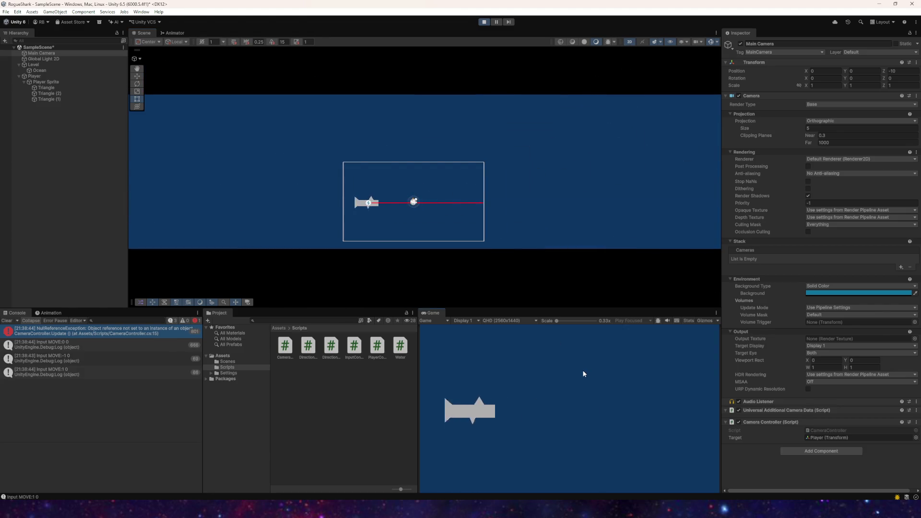
pyautogui.press('Up')
pyautogui.press('Right')
pyautogui.press('Down')
pyautogui.press('Left')
pyautogui.press('Up')
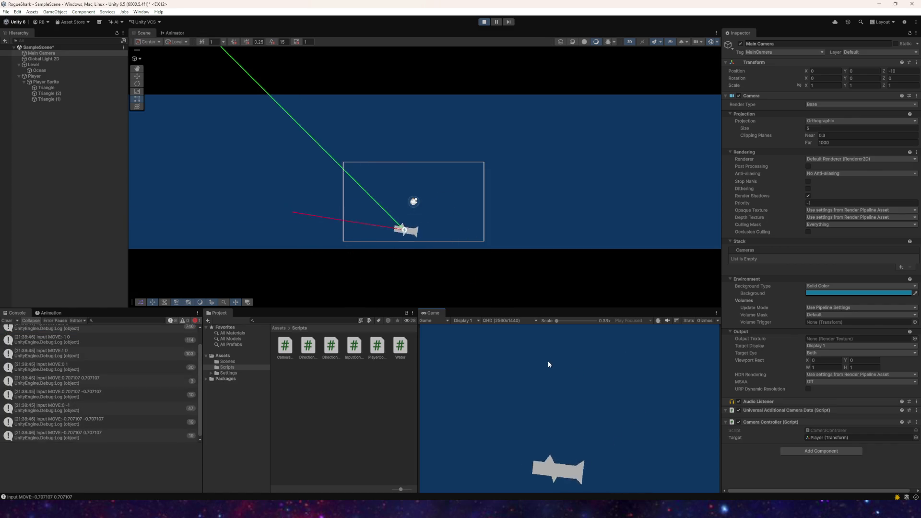
# - Stop play mode and open the NullReferenceException at CameraController line 15
pyautogui.click(484, 23)
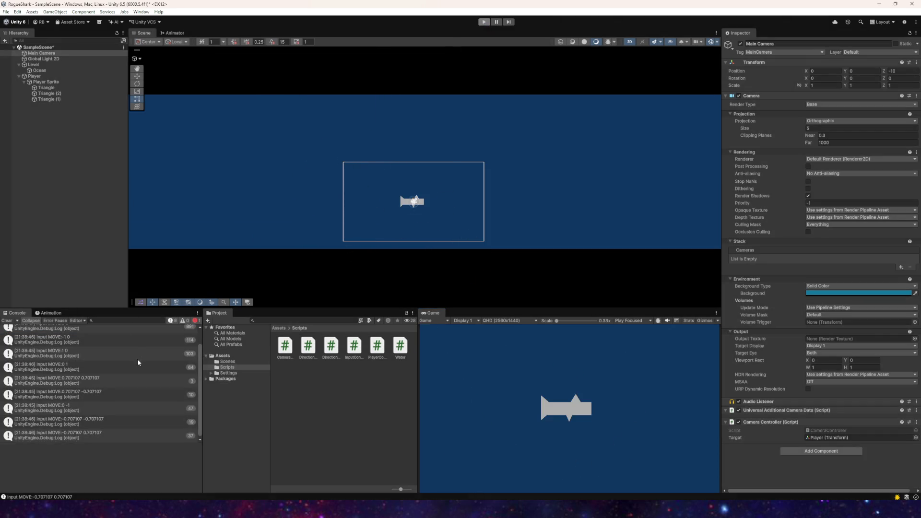
pyautogui.click(125, 333)
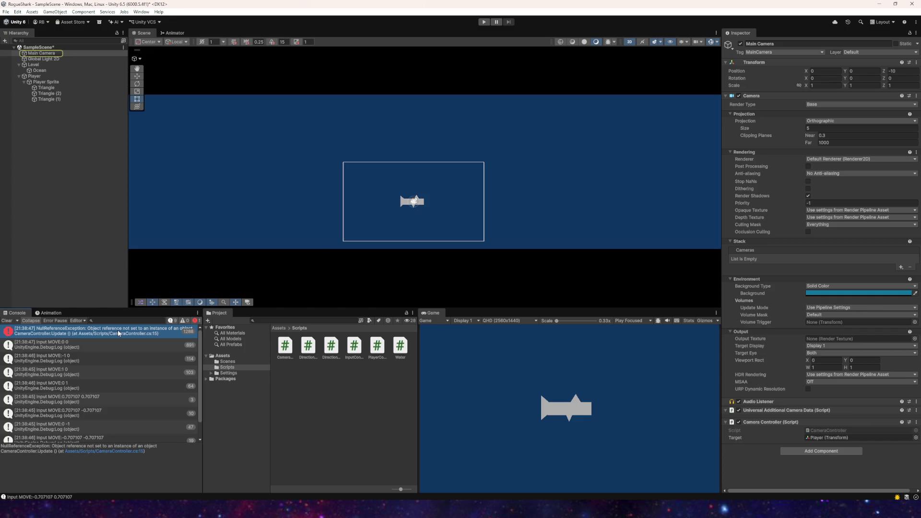
pyautogui.doubleClick(117, 330)
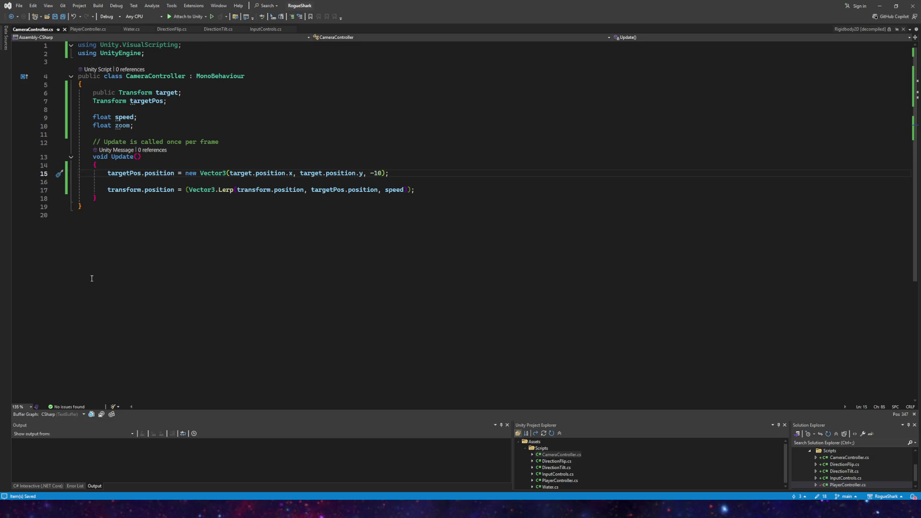
# - Change the target field's type from Transform to GameObject
pyautogui.click(119, 92)
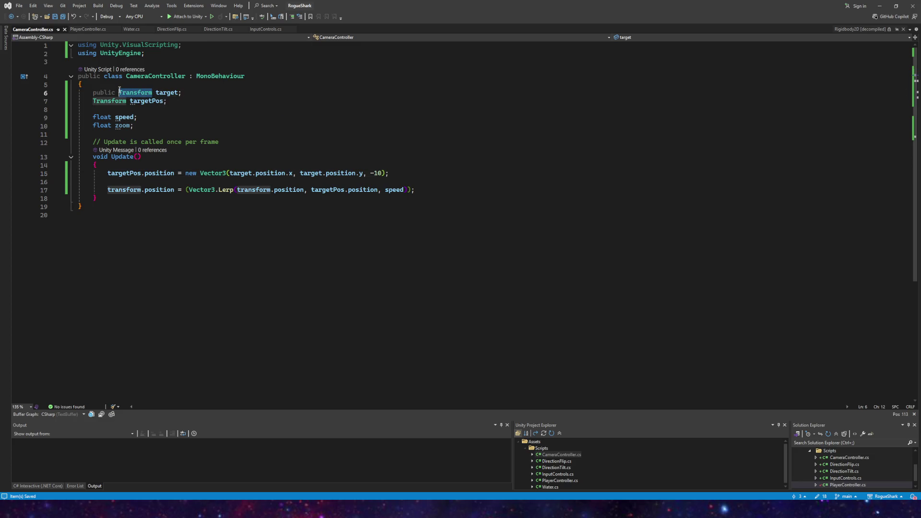
pyautogui.write('Ga')
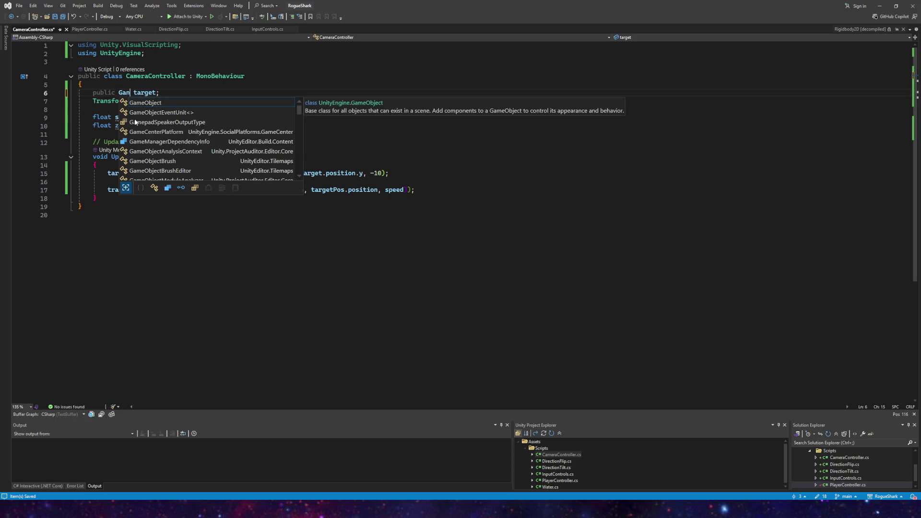
pyautogui.press('Tab')
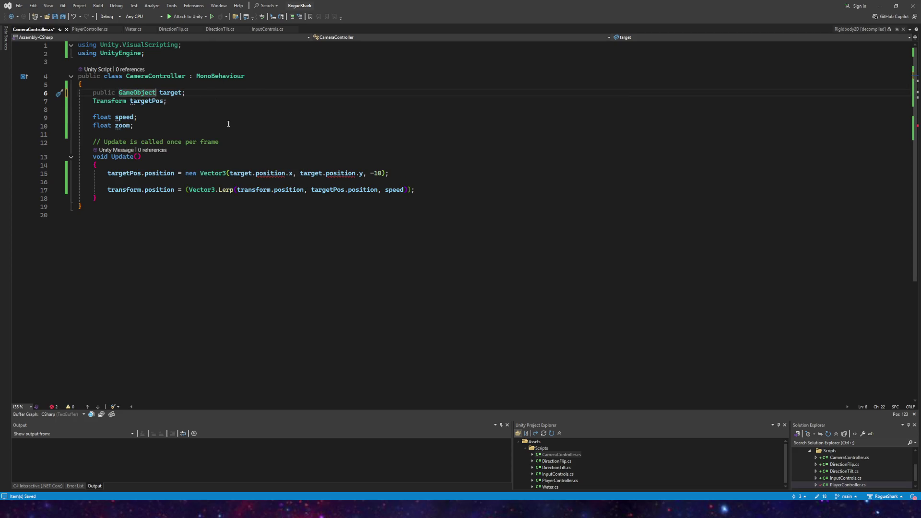
# - Read both target references on line 15 via target.transform, save, and return to Unity
pyautogui.click(255, 173)
pyautogui.write('tran.')
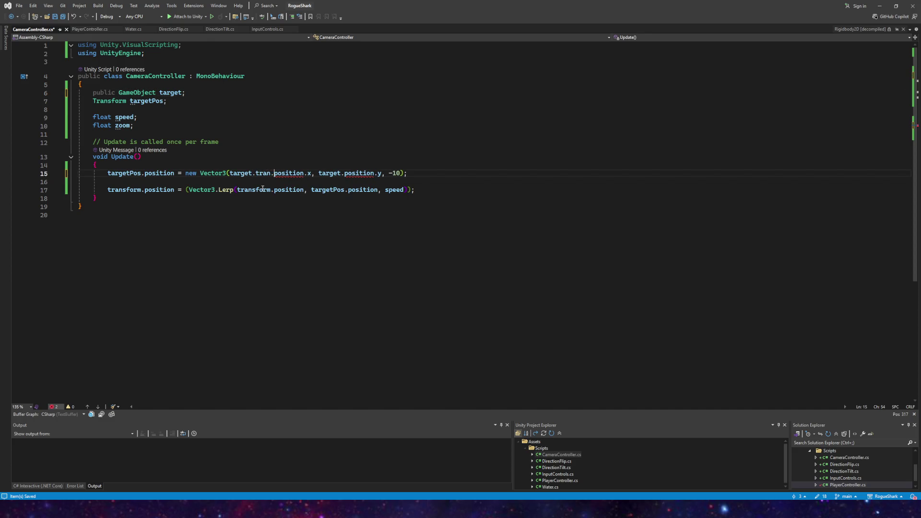
pyautogui.write('form')
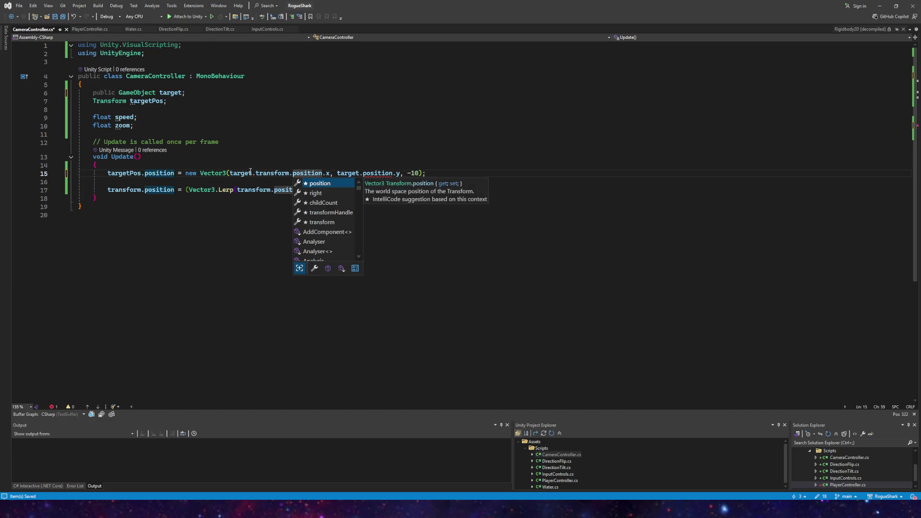
pyautogui.press('Escape')
pyautogui.hotkey('ctrl', 'shift', 'Left')
pyautogui.hotkey('ctrl', 'shift', 'Left')
pyautogui.hotkey('ctrl', 'shift', 'Left')
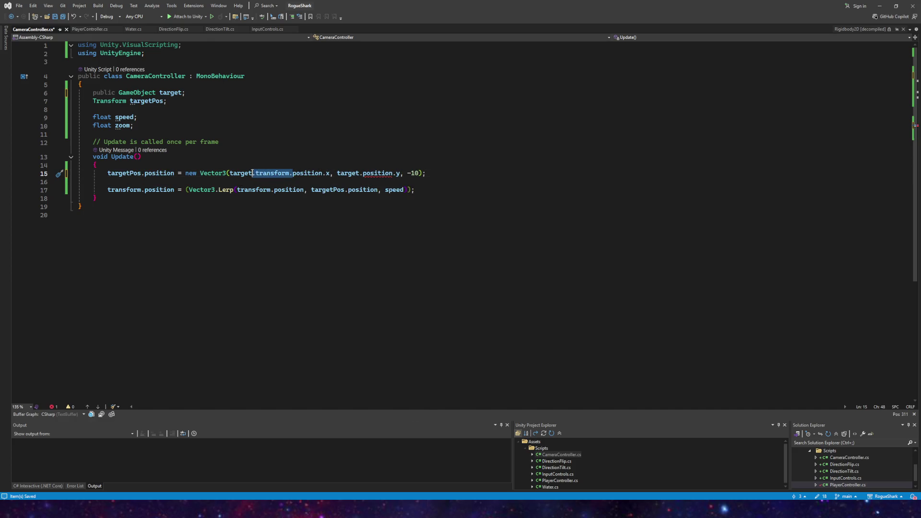
pyautogui.hotkey('ctrl', 'c')
pyautogui.click(363, 174)
pyautogui.hotkey('ctrl', 'v')
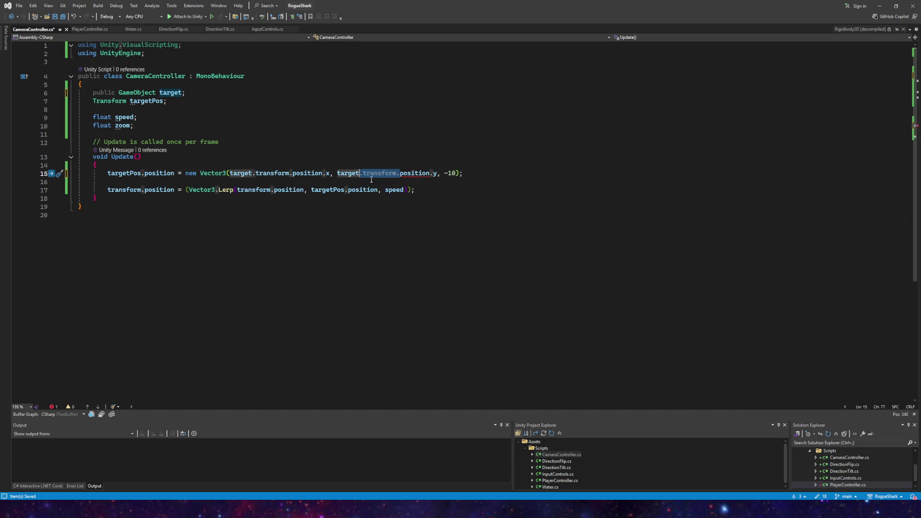
pyautogui.click(68, 16)
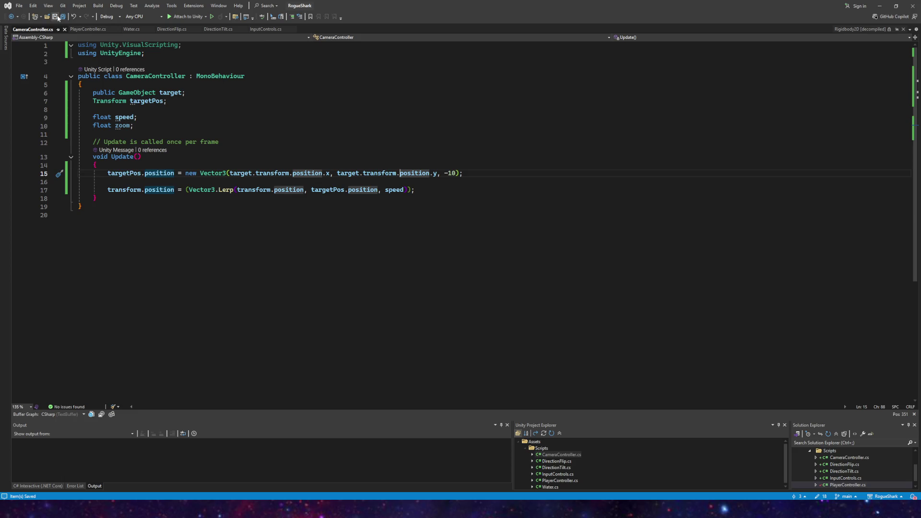
pyautogui.hotkey('alt', 'Tab')
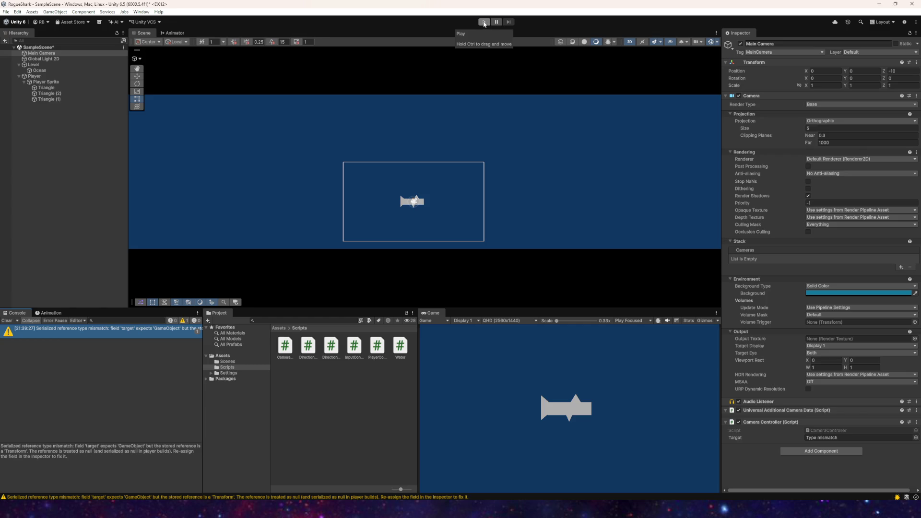
# - Play-test the shark with WASD, then stop Play mode
pyautogui.click(484, 22)
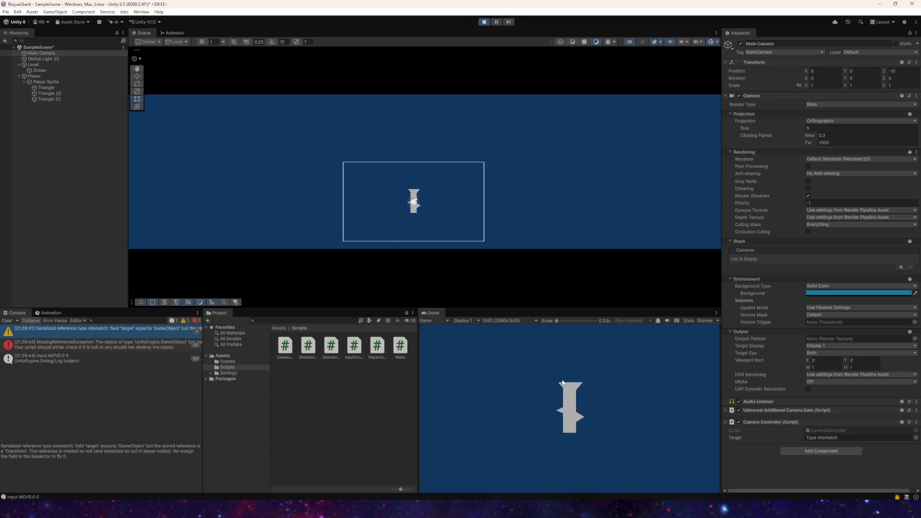
pyautogui.press('a')
pyautogui.press('d')
pyautogui.hotkey('d', 'w')
pyautogui.hotkey('d', 's')
pyautogui.press('s')
pyautogui.hotkey('a', 's')
pyautogui.hotkey('ctrl', 'p')
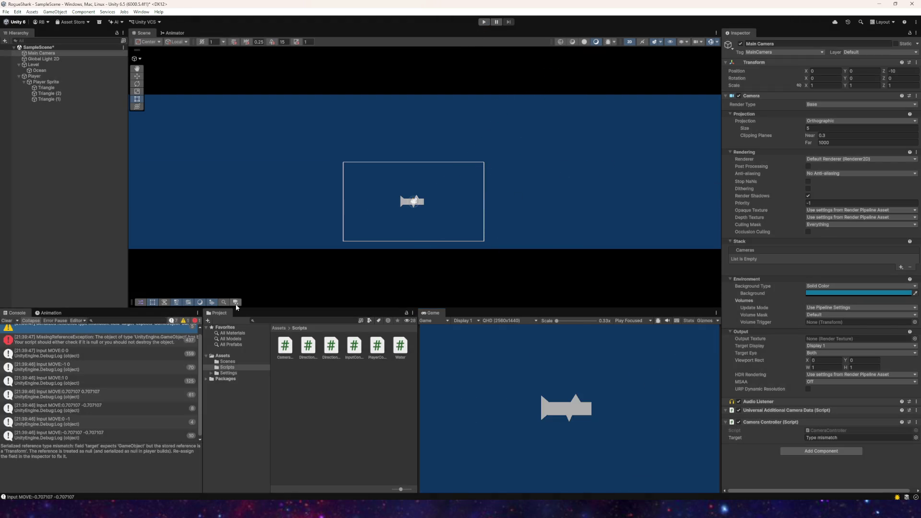
# - Drag Player into the Camera Controller's Target field and play-test again with WASD
pyautogui.click(915, 438)
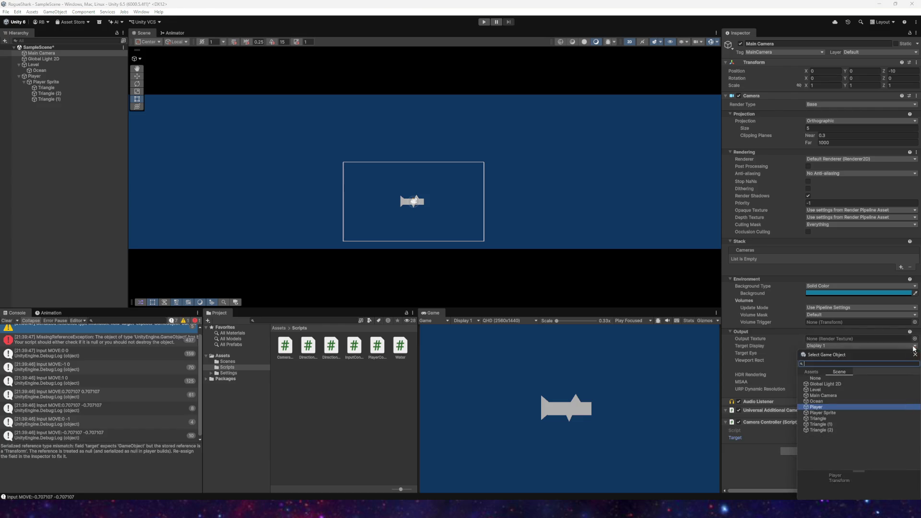
pyautogui.press('Escape')
pyautogui.moveTo(743, 382); pyautogui.dragTo(830, 438)
pyautogui.click(483, 21)
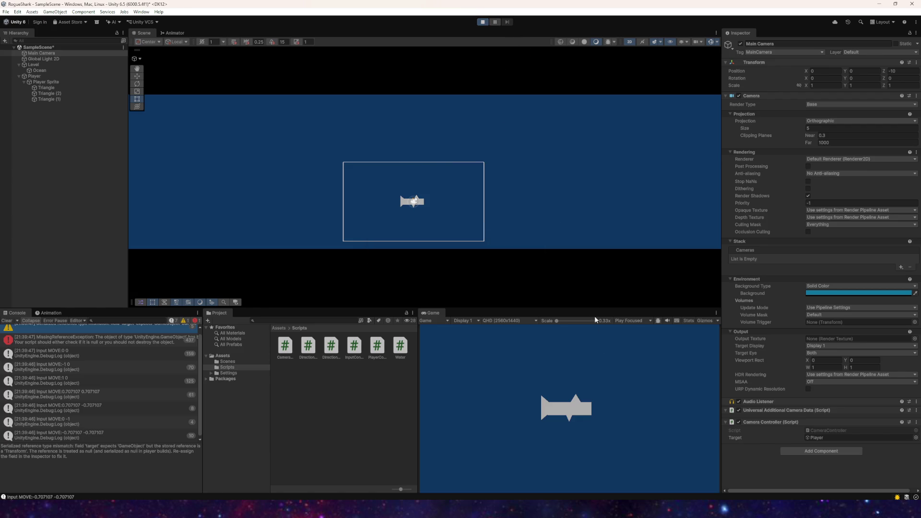
pyautogui.press('a')
pyautogui.press('w')
pyautogui.press('d')
pyautogui.press('s')
pyautogui.click(483, 22)
# - Open the camera's NullReferenceException from the Console in Visual Studio
pyautogui.scroll(1, 108, 348)
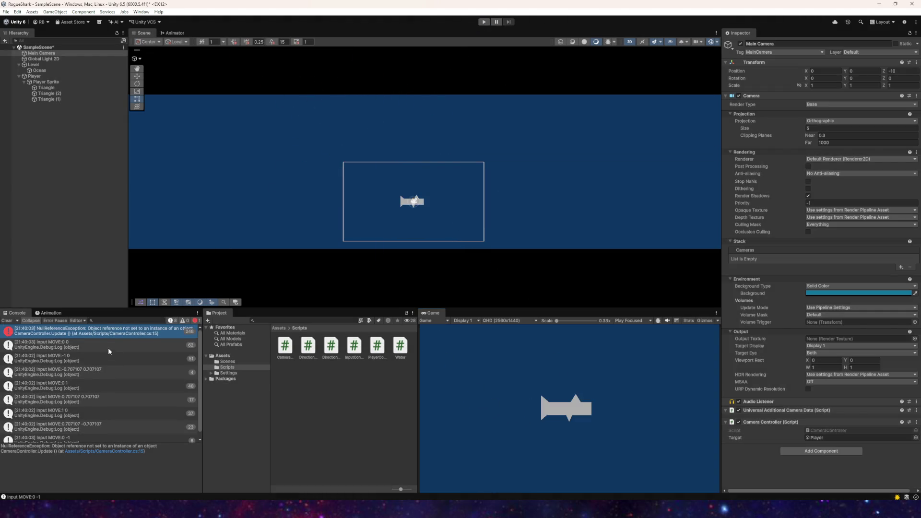
pyautogui.click(105, 331)
pyautogui.doubleClick(131, 331)
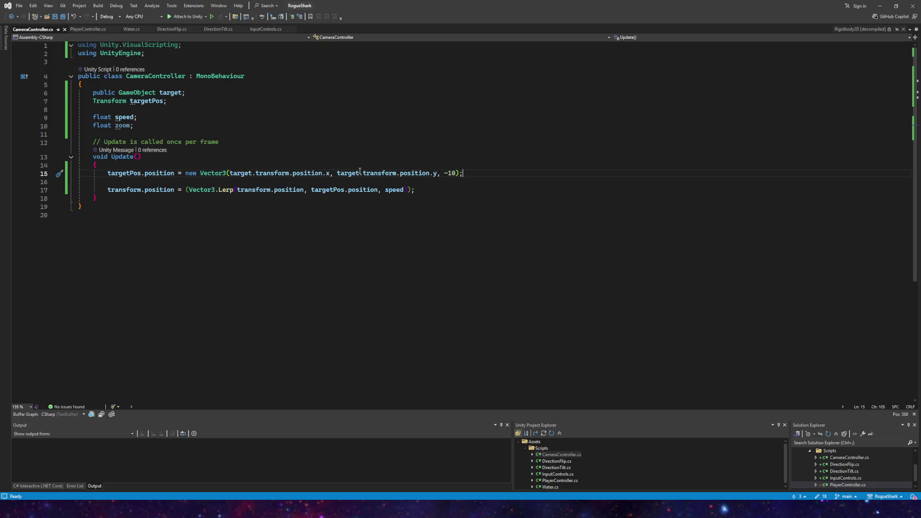
# - Declare targetPos as a Vector3 and assign the new vector to it directly on line 15, then save
pyautogui.click(284, 174)
pyautogui.click(228, 173)
pyautogui.click(141, 173)
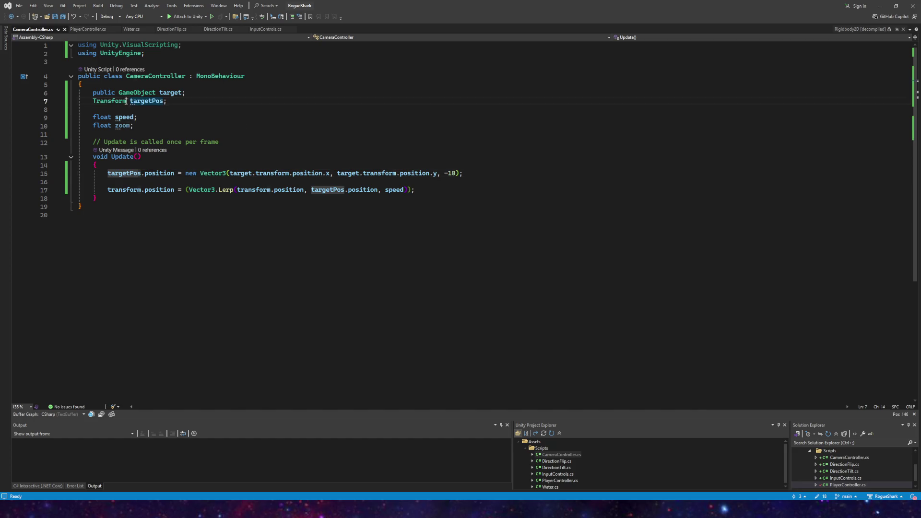
pyautogui.moveTo(127, 101); pyautogui.dragTo(93, 101)
pyautogui.write('Vector3')
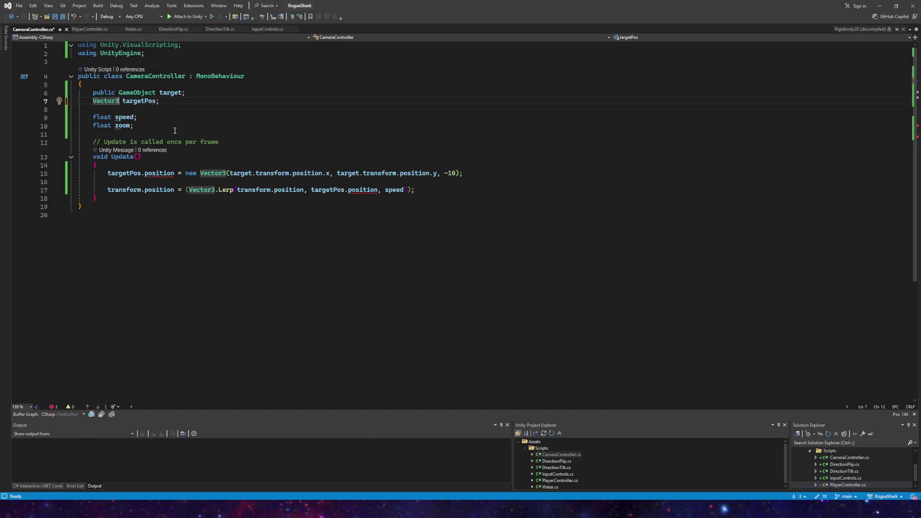
pyautogui.click(143, 173)
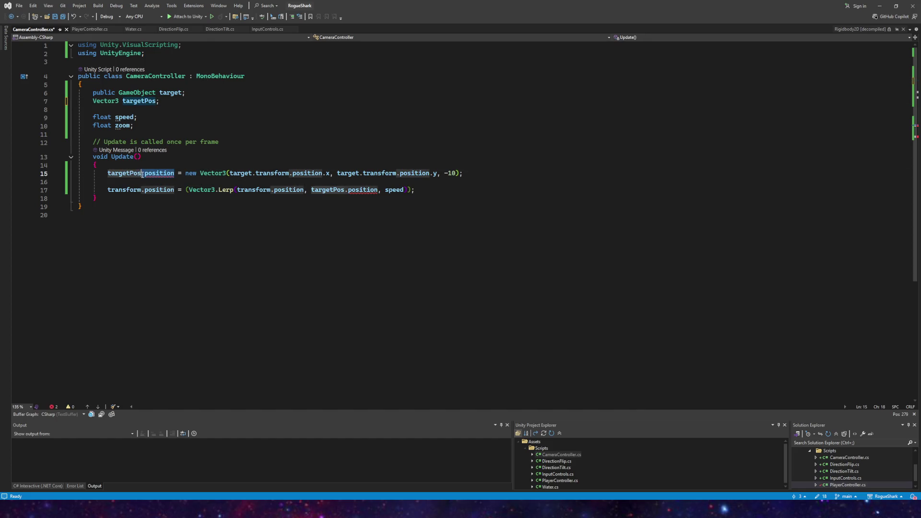
pyautogui.press('Delete')
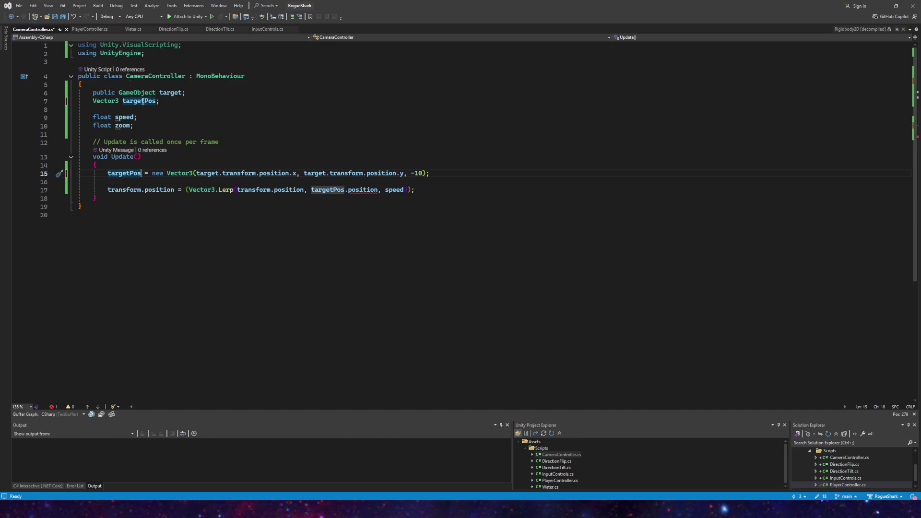
pyautogui.click(56, 16)
pyautogui.hotkey('alt', 'Tab')
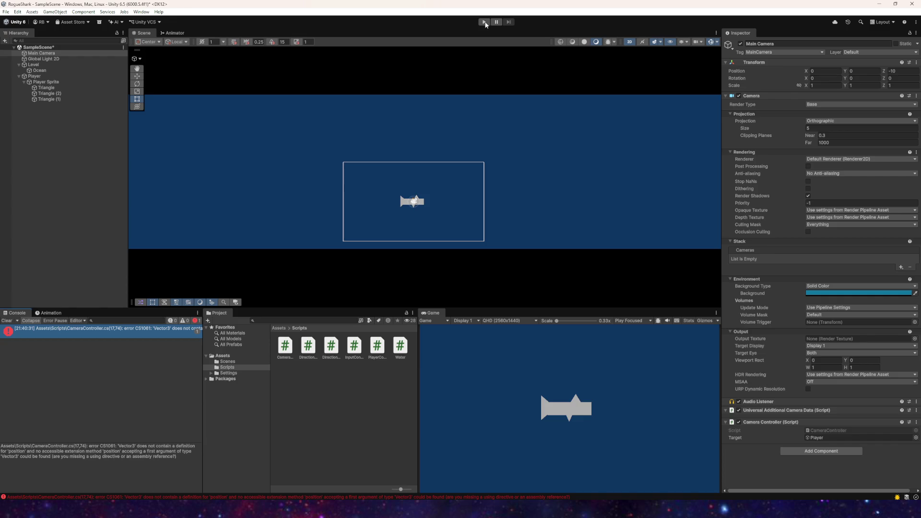
# - From the CS1061 error, make line 17's Lerp use targetPos instead of targetPos.position, then save
pyautogui.click(7, 320)
pyautogui.doubleClick(12, 328)
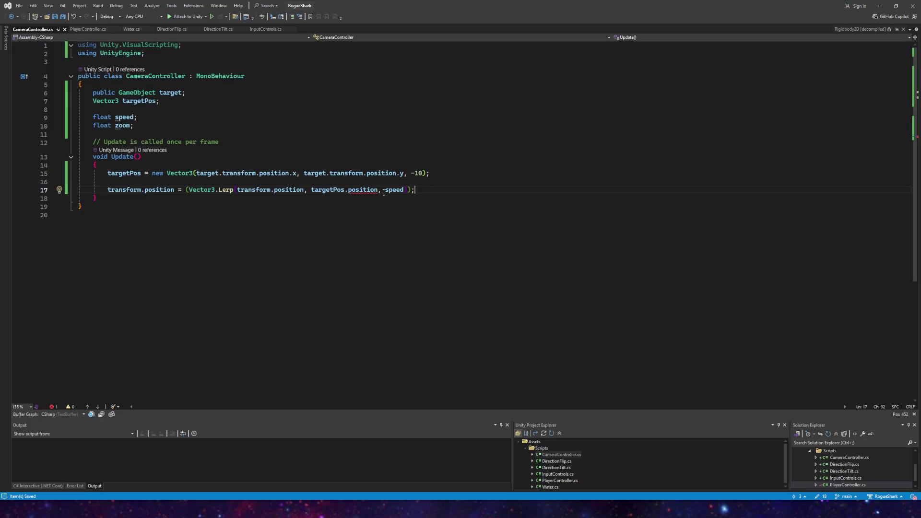
pyautogui.click(376, 194)
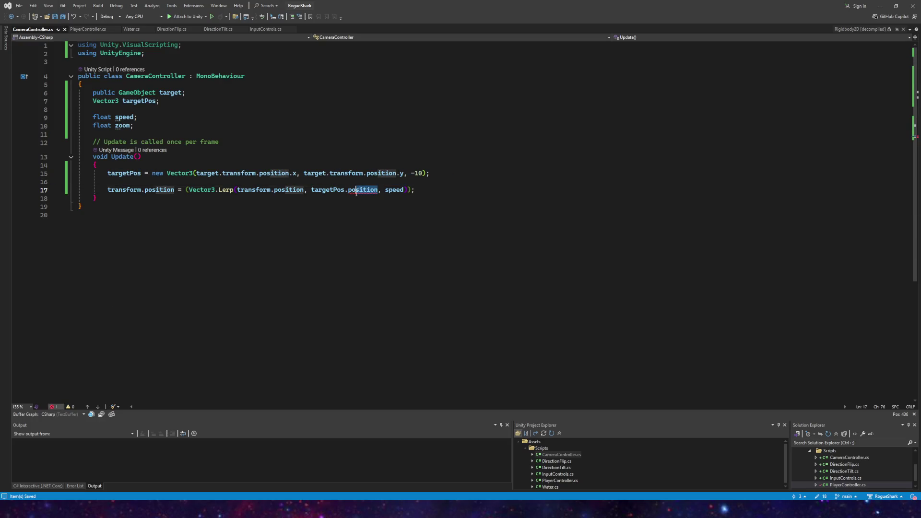
pyautogui.moveTo(378, 190); pyautogui.dragTo(313, 190)
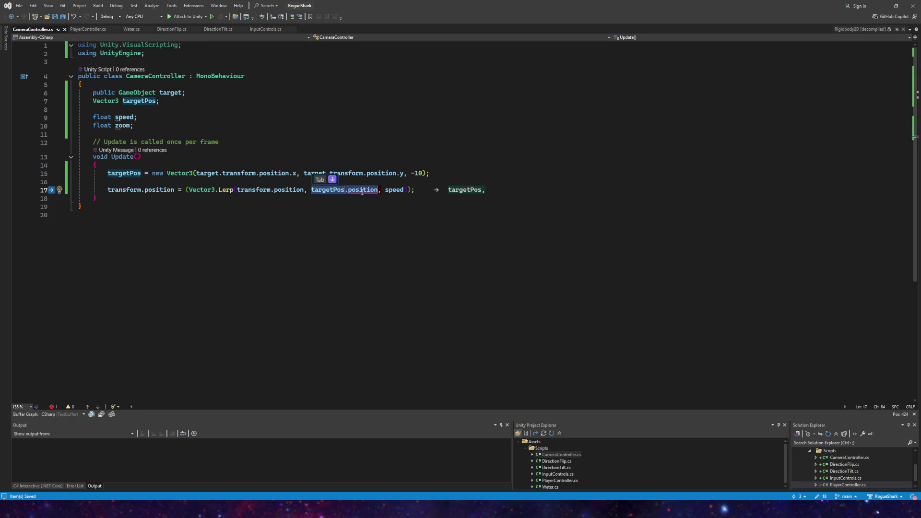
pyautogui.press('Right')
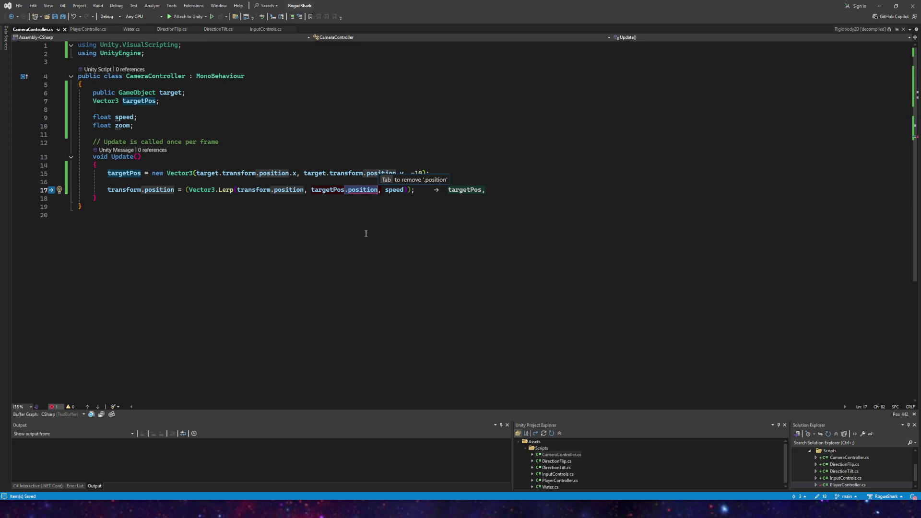
pyautogui.press('Tab')
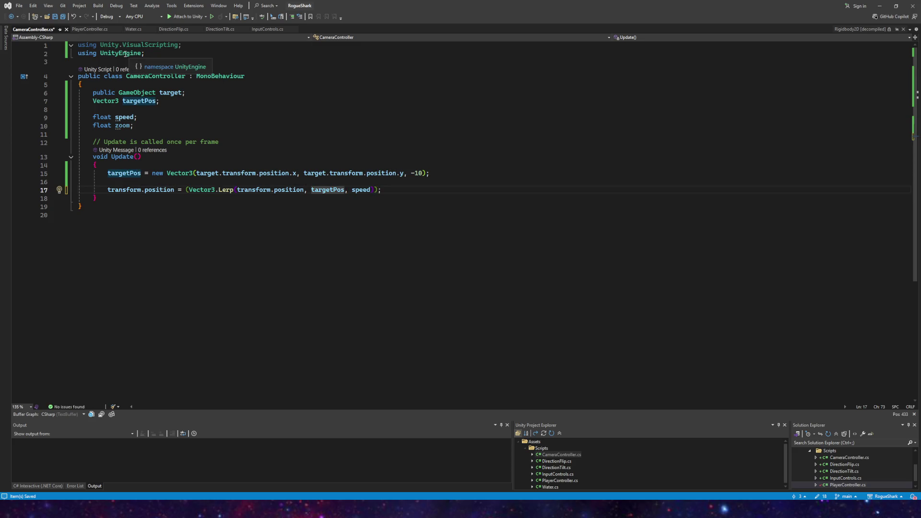
pyautogui.click(62, 17)
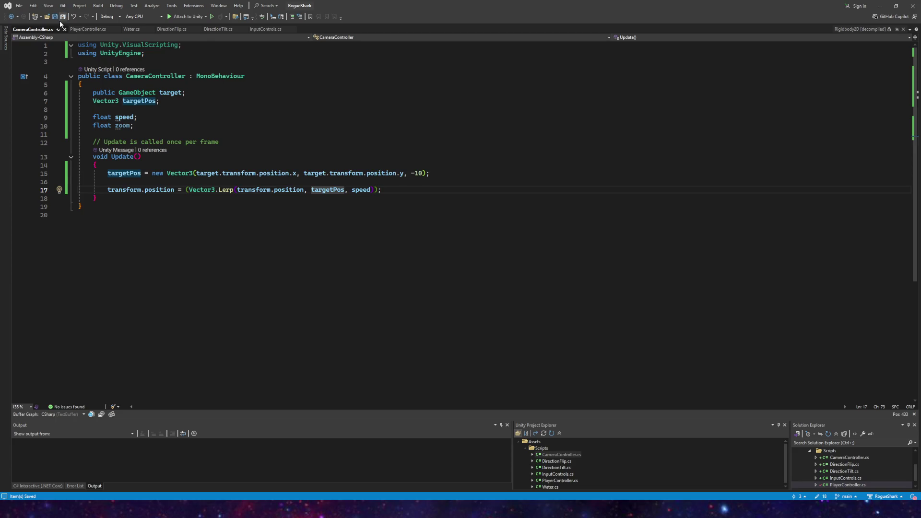
pyautogui.moveTo(267, 462)
pyautogui.click(230, 467)
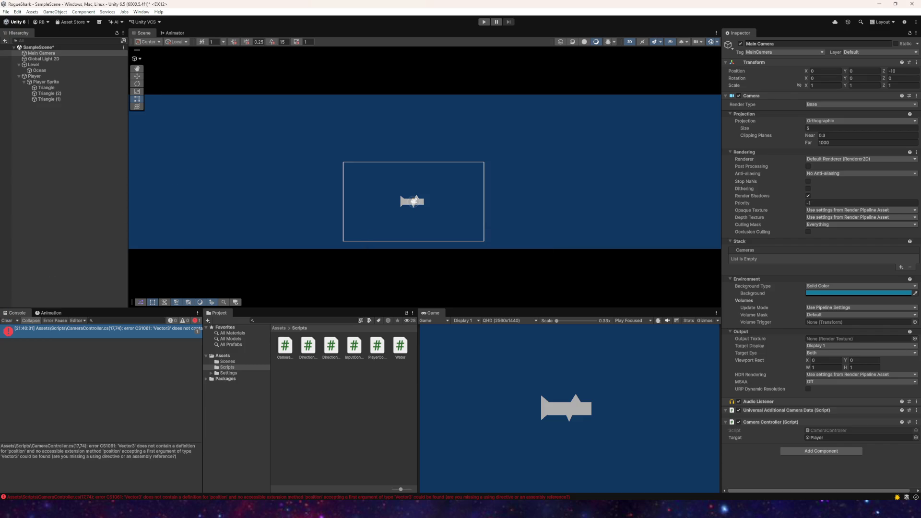
# - Clear the old Console errors and start Play mode with the Game view focused
pyautogui.click(7, 321)
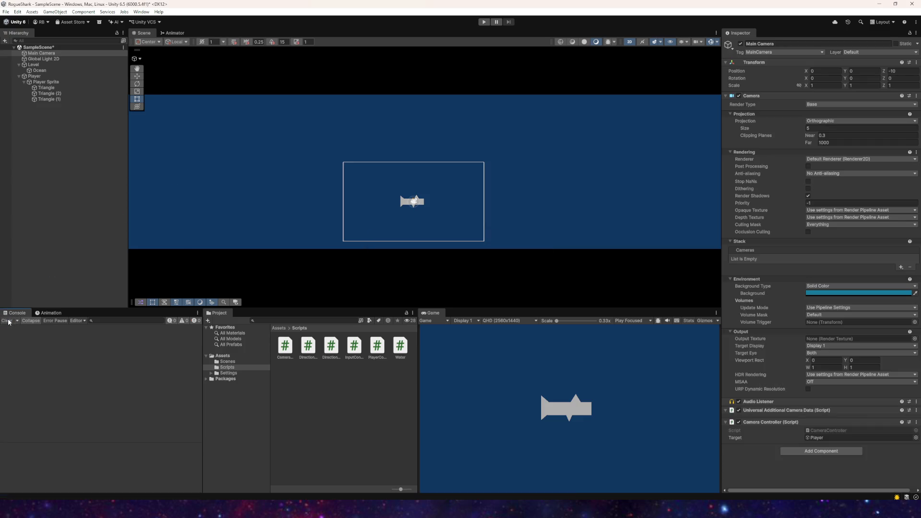
pyautogui.click(482, 24)
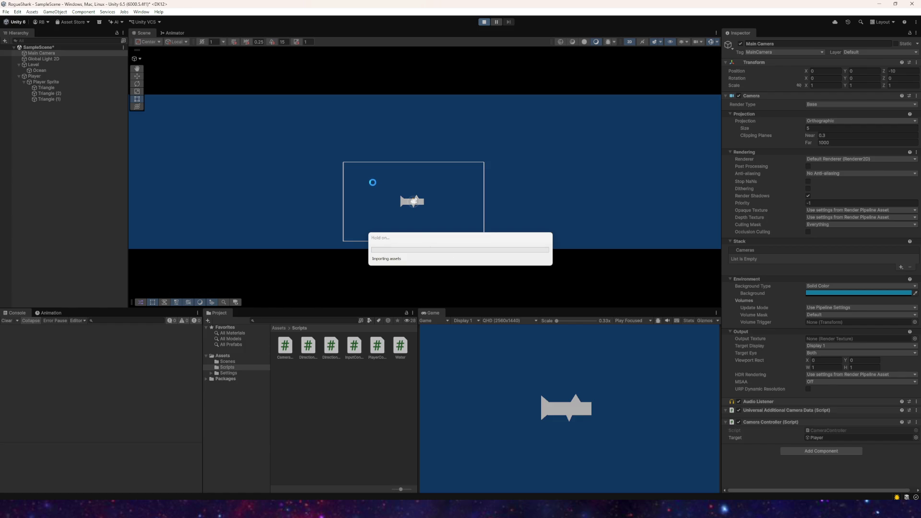
pyautogui.click(543, 398)
# - Steer the shark with WASD until it drifts out of view, then stop Play mode
pyautogui.press('a')
pyautogui.press('d')
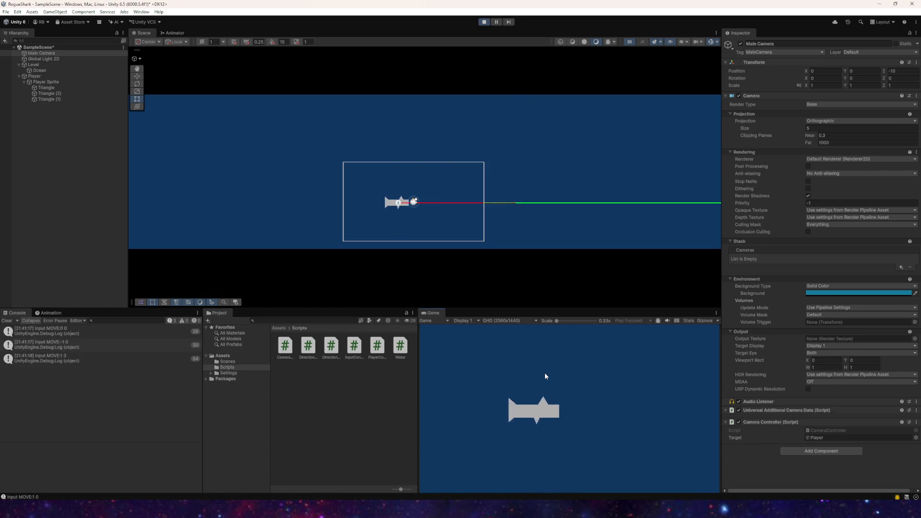
pyautogui.press('w')
pyautogui.press('s')
pyautogui.press('a')
pyautogui.press('s')
pyautogui.press('a')
pyautogui.press('w')
pyautogui.press('d')
pyautogui.press('a')
pyautogui.press('s')
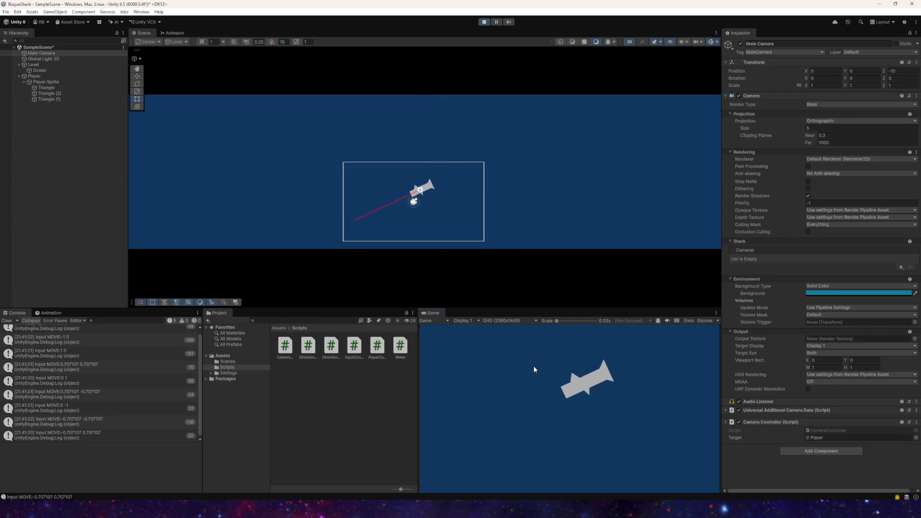
pyautogui.press('a')
pyautogui.press('d')
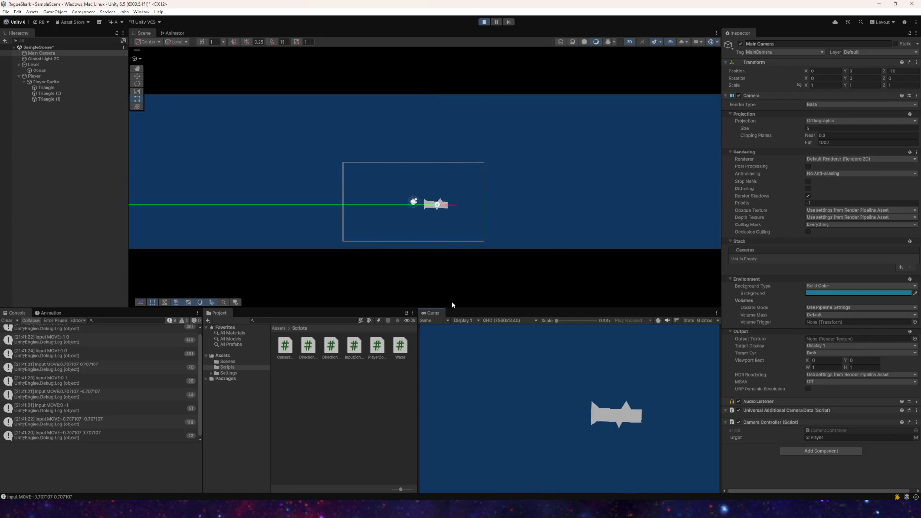
pyautogui.press('a')
pyautogui.press('d')
pyautogui.press('a')
pyautogui.press('a')
pyautogui.press('w')
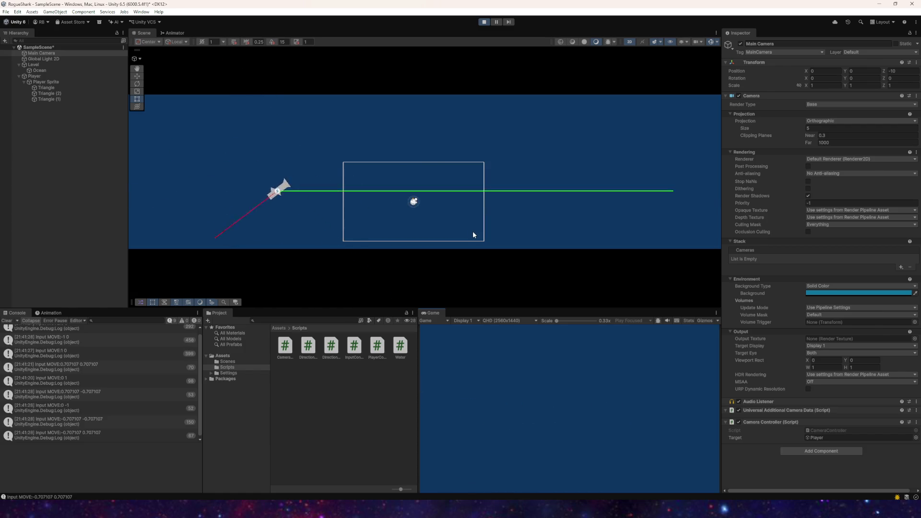
pyautogui.press('d')
pyautogui.press('s')
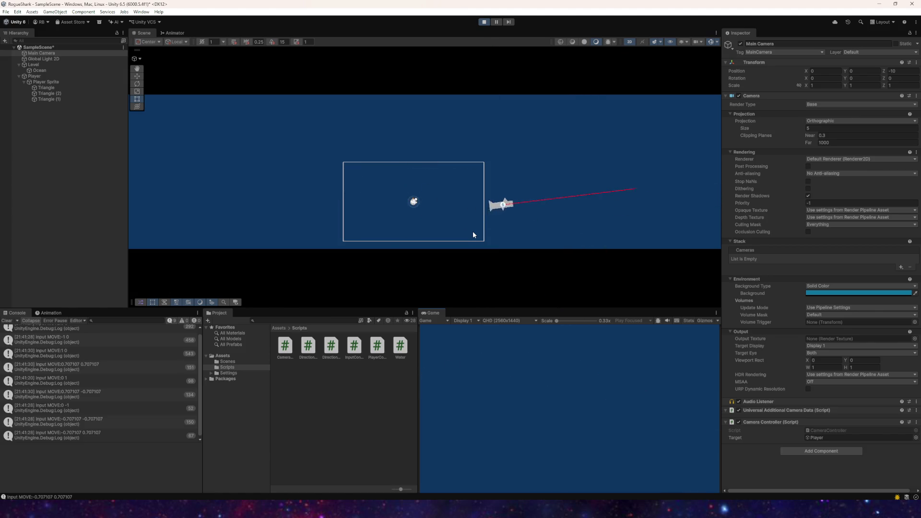
pyautogui.click(484, 22)
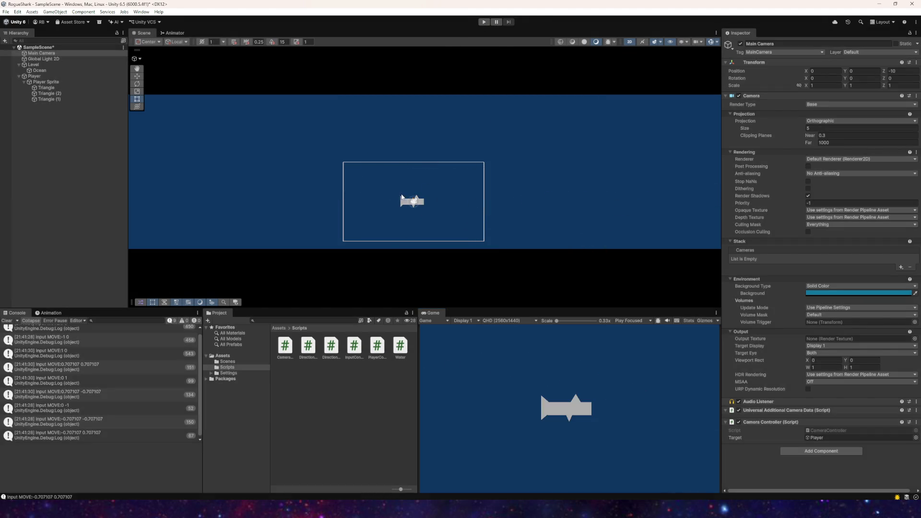
pyautogui.hotkey('alt', 'Tab')
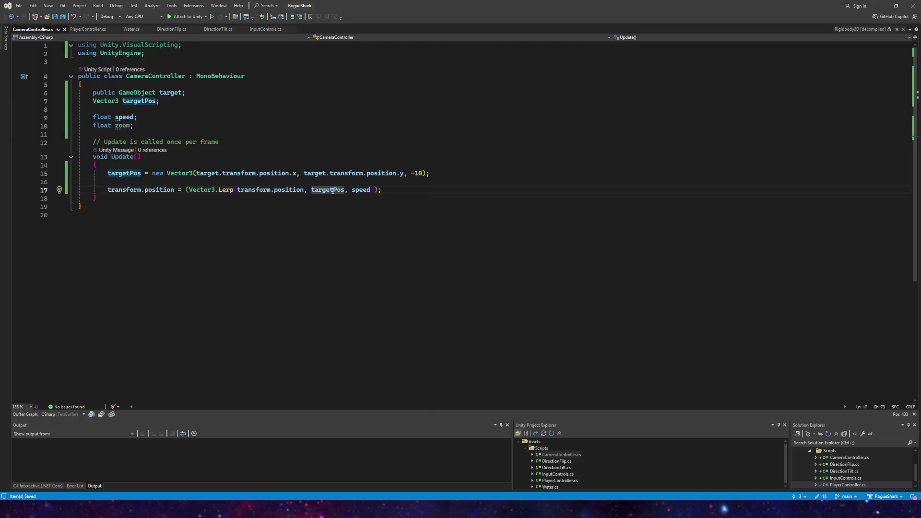
pyautogui.hotkey('ctrl', 'Left')
# - Move the other project's File Explorer window out of the way
pyautogui.moveTo(120, 510)
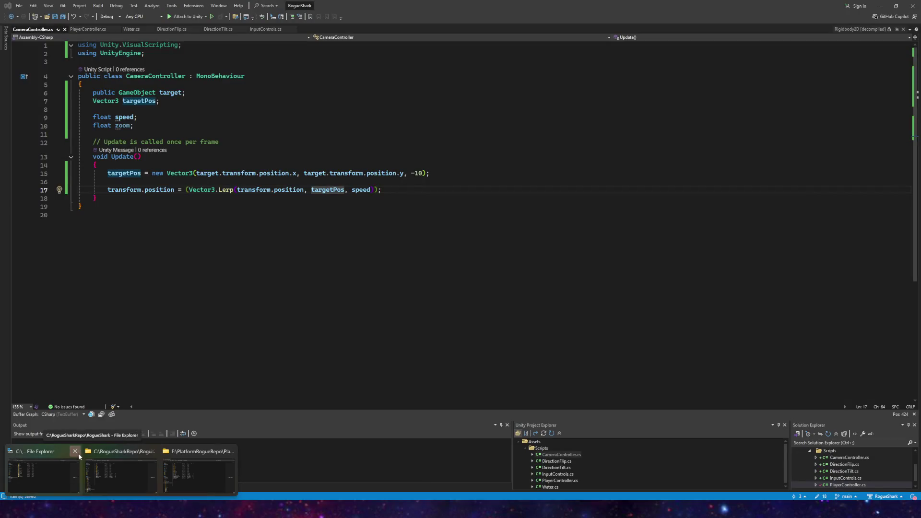
pyautogui.click(175, 463)
pyautogui.moveTo(208, 114)
pyautogui.mouseDown()
pyautogui.moveTo(52, 158)
pyautogui.moveTo(3, 159)
pyautogui.moveTo(0, 55)
pyautogui.moveTo(0, 62)
pyautogui.mouseUp()
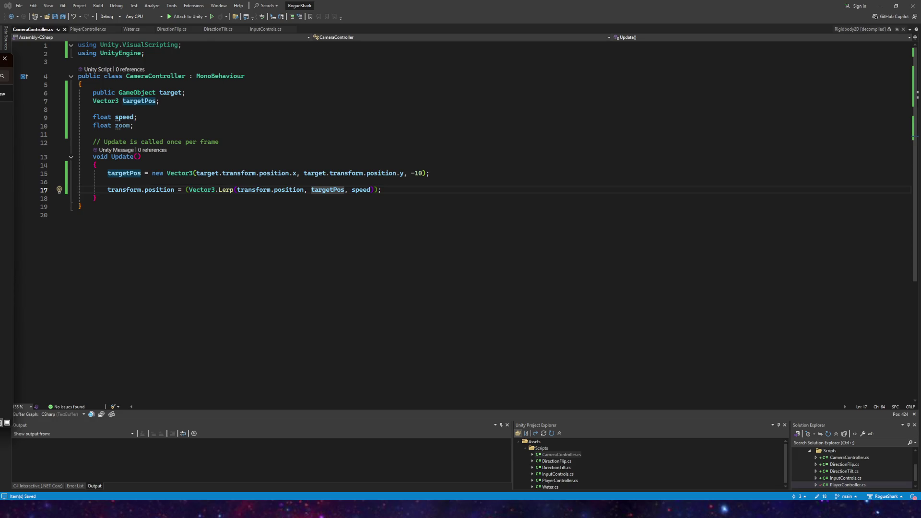
pyautogui.moveTo(0, 62); pyautogui.dragTo(0, 62)
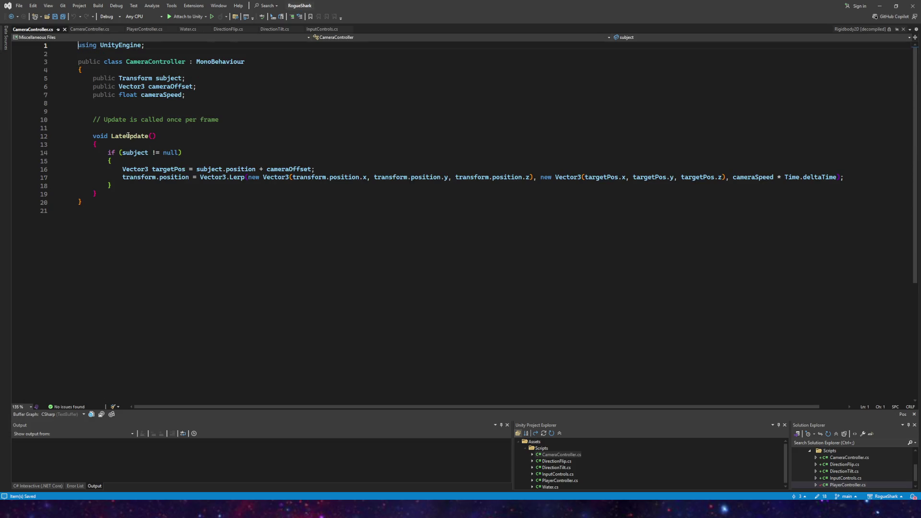
# - Compare both CameraController.cs tabs and close the duplicate, keeping the LateUpdate version
pyautogui.click(90, 30)
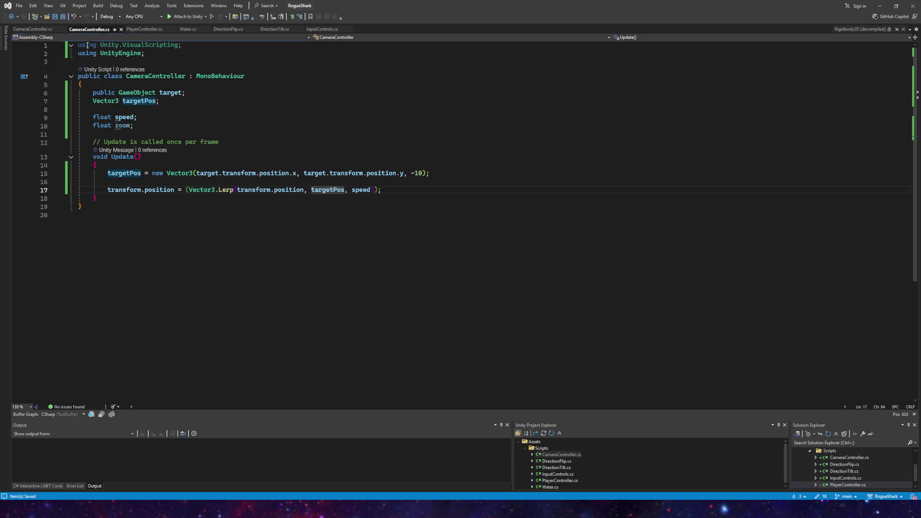
pyautogui.click(41, 29)
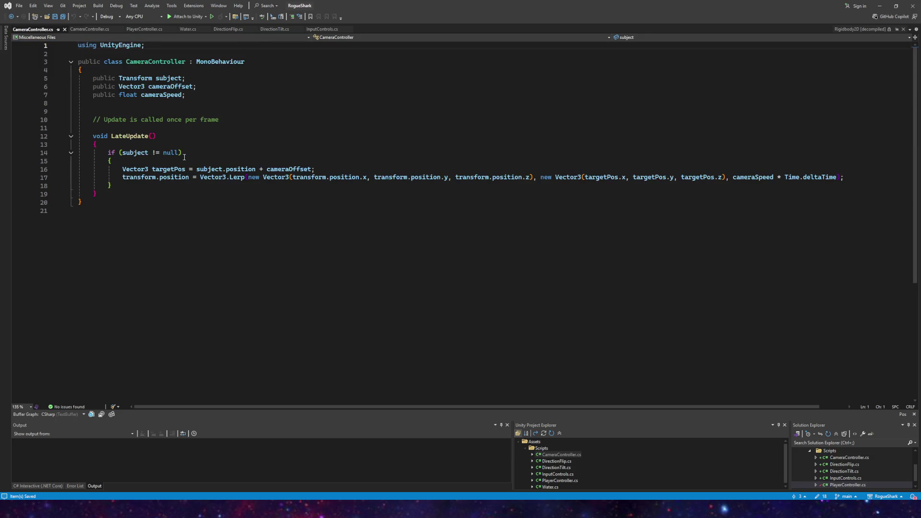
pyautogui.moveTo(108, 196)
pyautogui.mouseDown()
pyautogui.moveTo(54, 121)
pyautogui.moveTo(41, 78)
pyautogui.mouseUp()
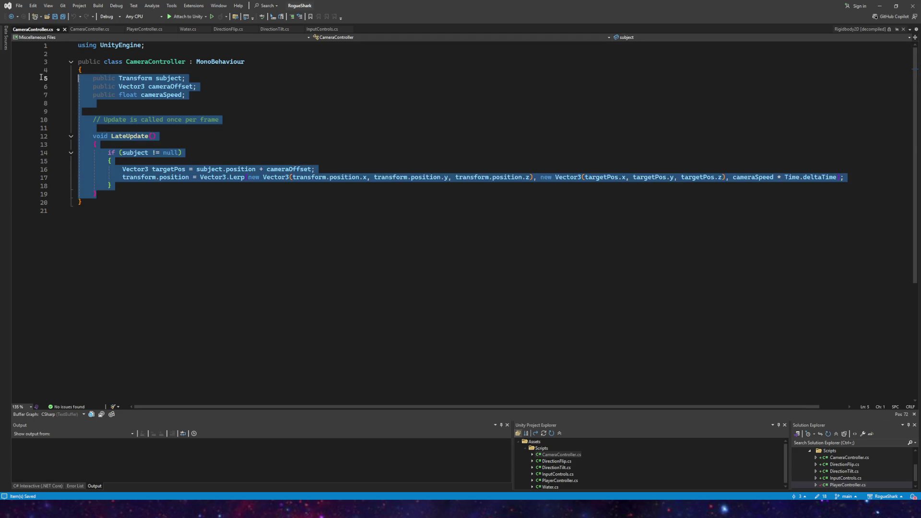
pyautogui.click(120, 29)
# - In Unity, select the old CameraController script asset and press Delete
pyautogui.hotkey('alt', 'Tab')
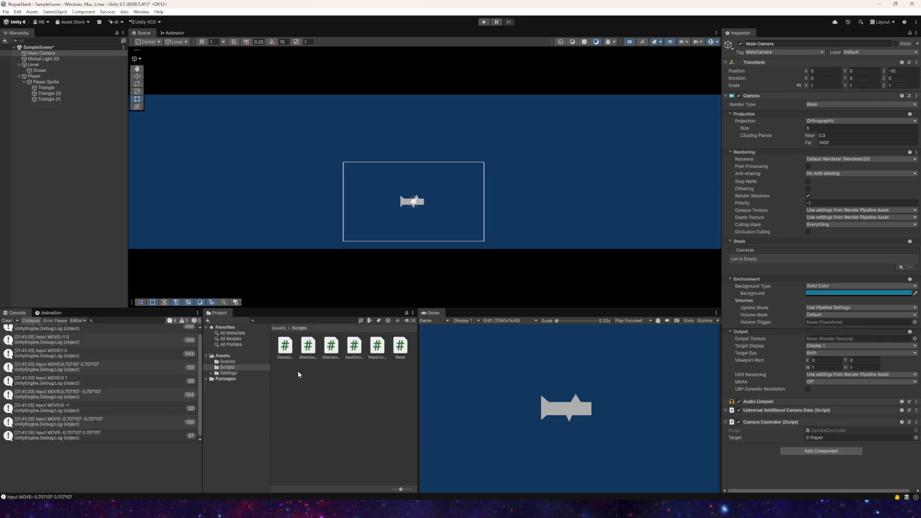
pyautogui.click(285, 347)
pyautogui.press('Delete')
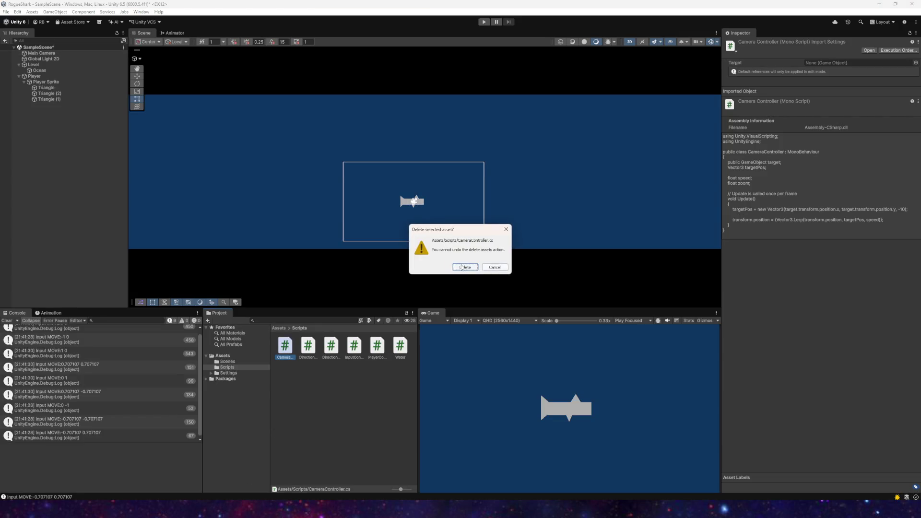
# - Confirm deleting Assets/Scripts/CameraController.cs in the 'Delete selected asset?' dialog
pyautogui.click(464, 268)
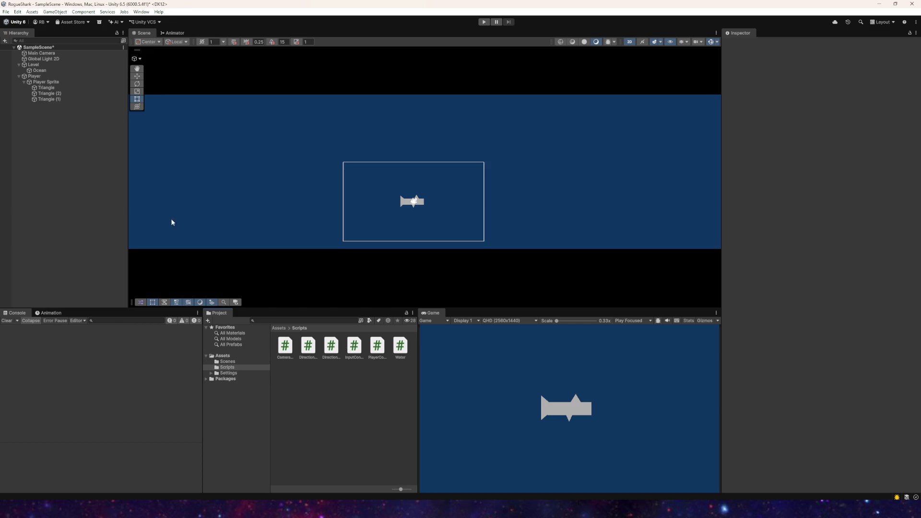
# - Drag Player into Main Camera's Camera Controller Subject field, then enter Play mode
pyautogui.click(39, 54)
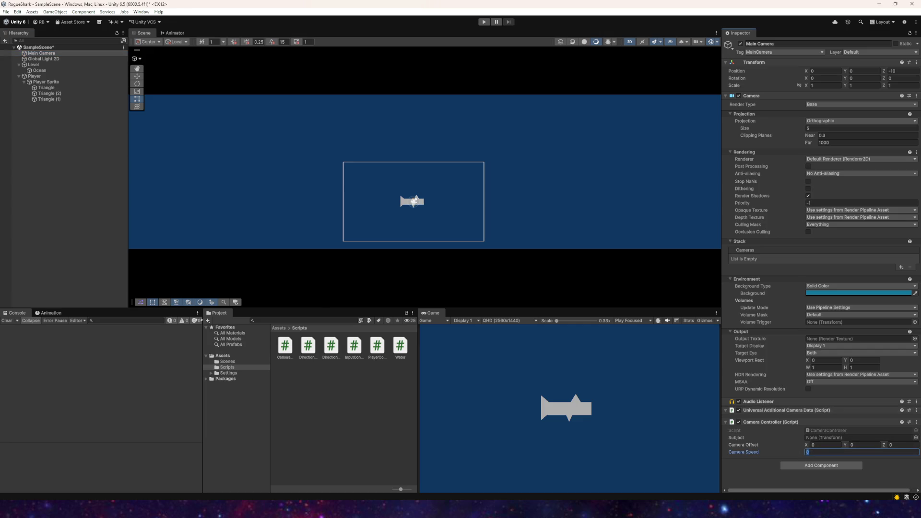
pyautogui.moveTo(39, 77); pyautogui.dragTo(815, 434)
pyautogui.click(484, 22)
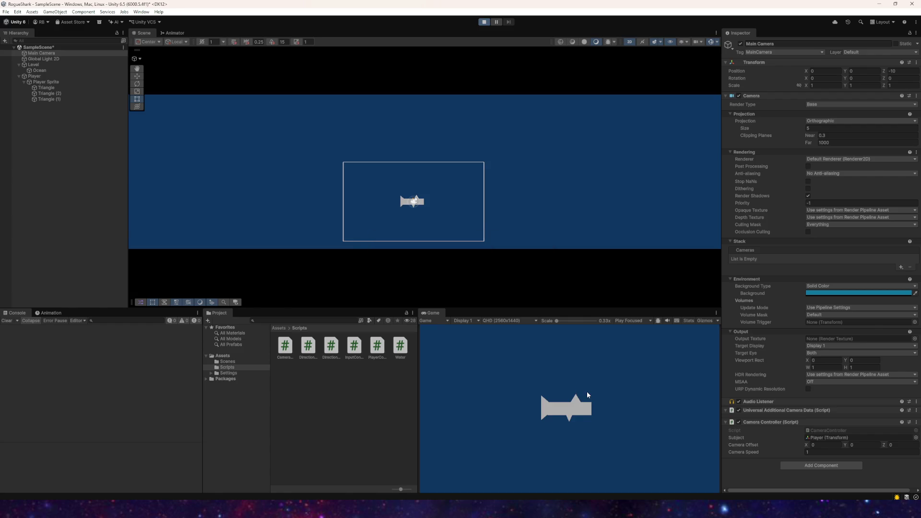
# - While the shark swims, set Camera Speed to 100 and Camera Offset Z to -10
pyautogui.press('a')
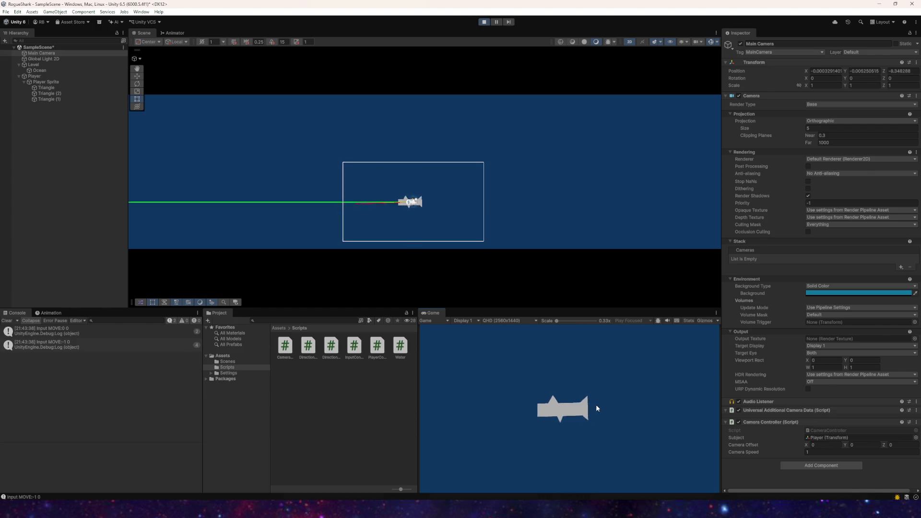
pyautogui.press('w')
pyautogui.press('d')
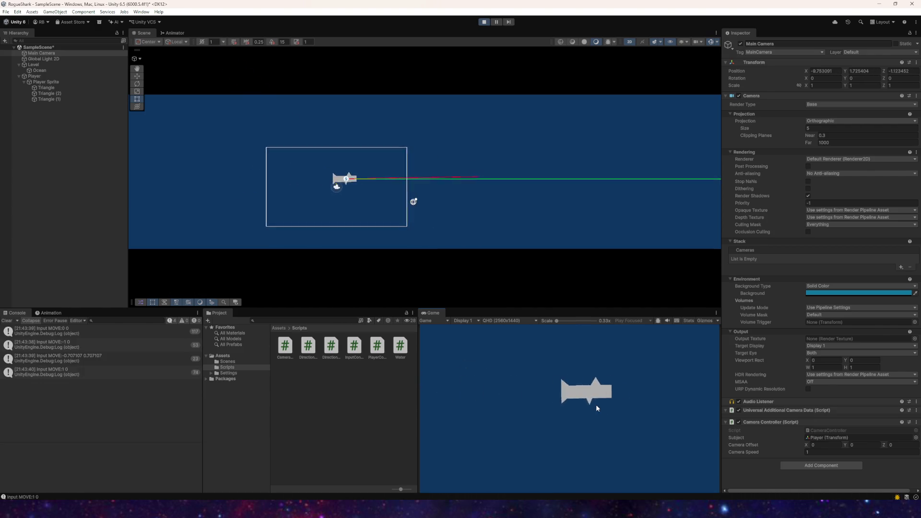
pyautogui.click(822, 452)
pyautogui.write('100')
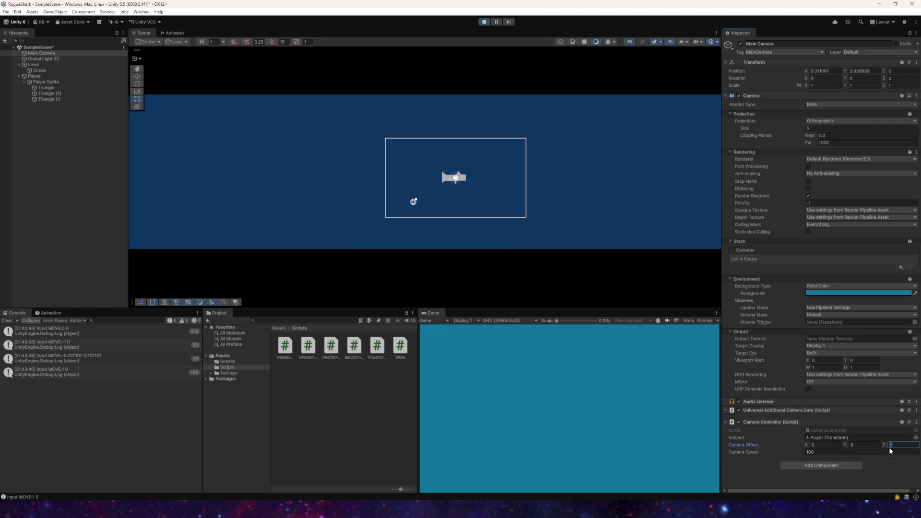
pyautogui.write('10')
pyautogui.click(625, 410)
# - Steer the shark around and lower Camera Speed to 50
pyautogui.press('a')
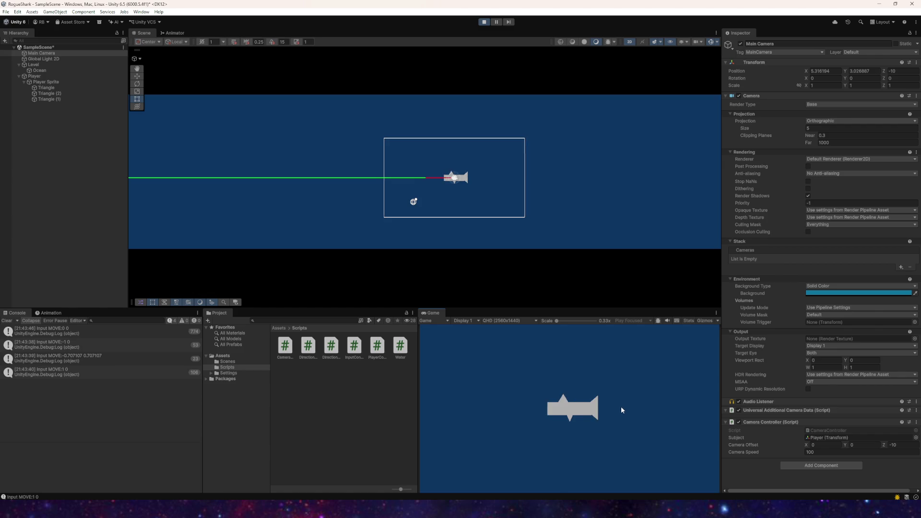
pyautogui.press('w')
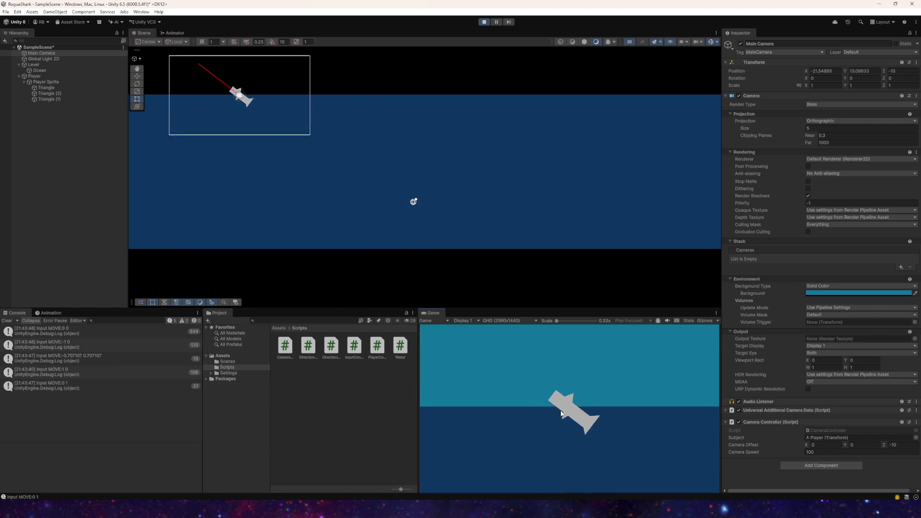
pyautogui.press('s')
pyautogui.press('d')
pyautogui.press('w')
pyautogui.click(815, 453)
pyautogui.write('50')
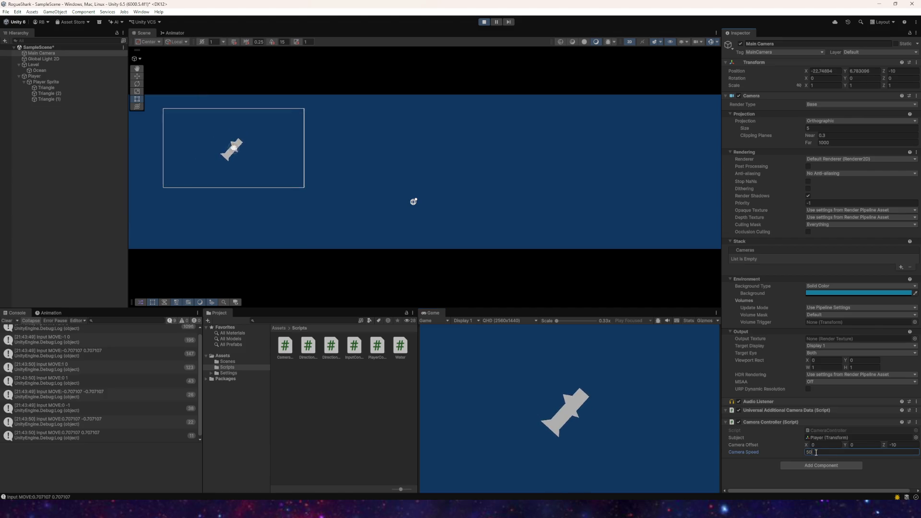
pyautogui.press('Return')
# - Set Camera Speed to 10, leap the shark out of the water, and widen camera Size to about 10.82
pyautogui.hotkey('w', 'd')
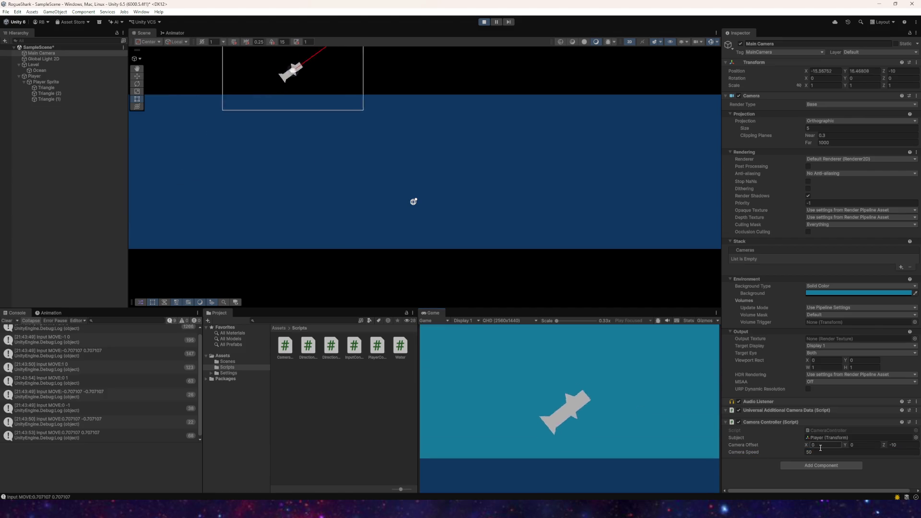
pyautogui.write('10')
pyautogui.press('Return')
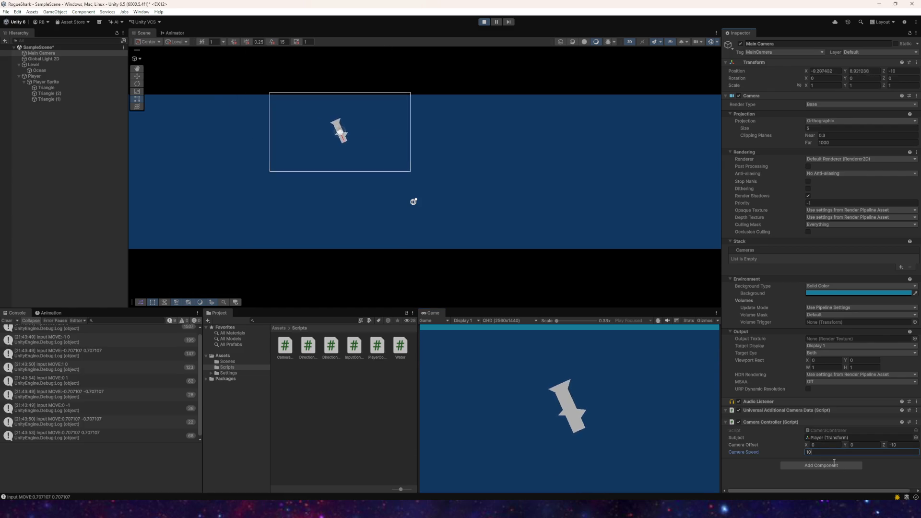
pyautogui.hotkey('a', 'w')
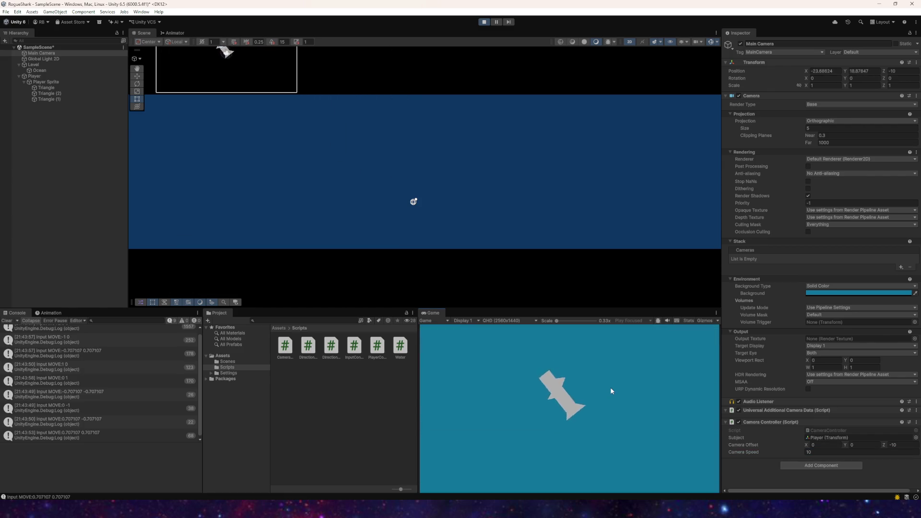
pyautogui.press('w')
pyautogui.press('d')
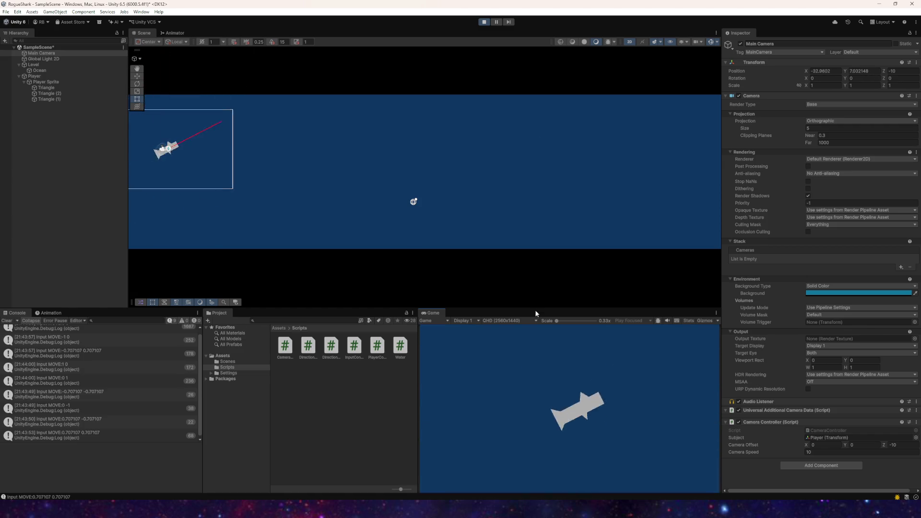
pyautogui.press('w')
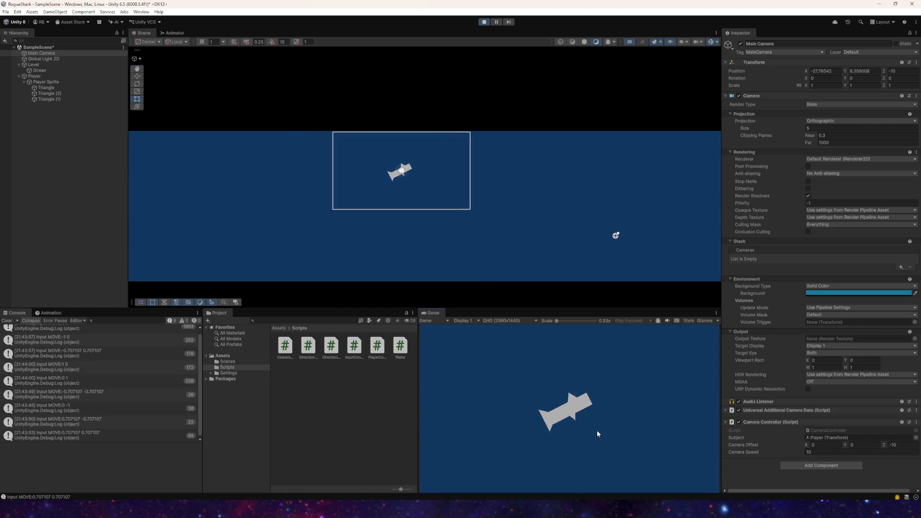
pyautogui.press('d')
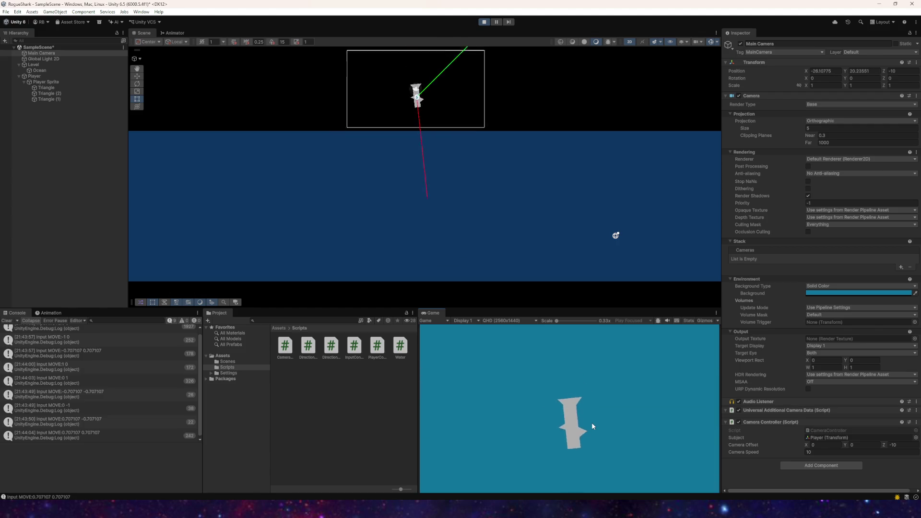
pyautogui.press('d')
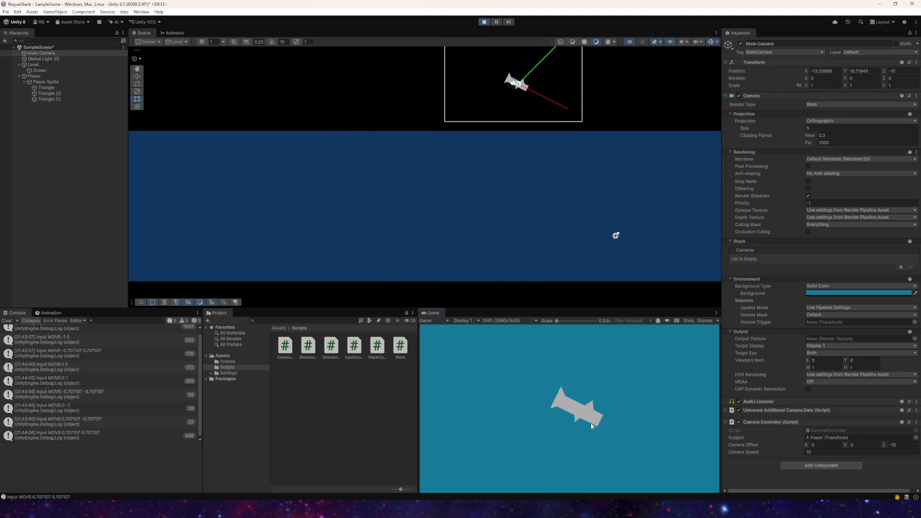
pyautogui.press('a')
pyautogui.press('w')
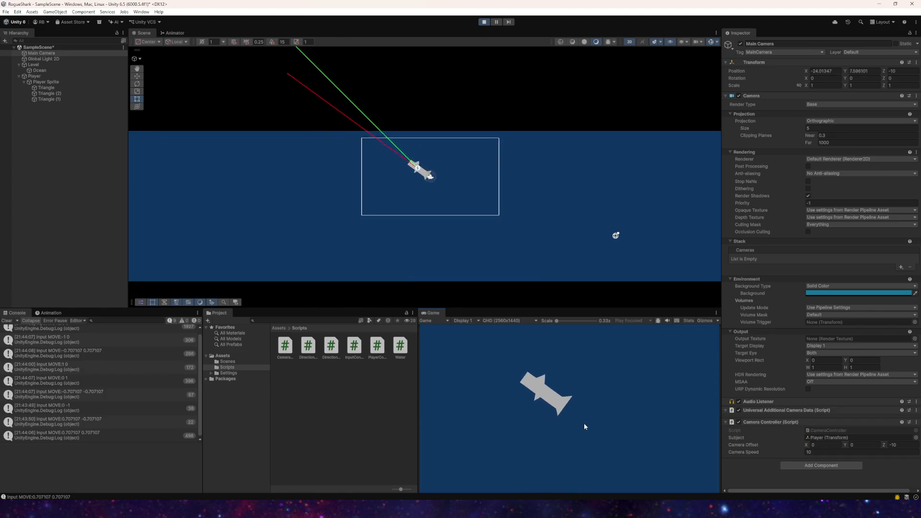
pyautogui.press('w')
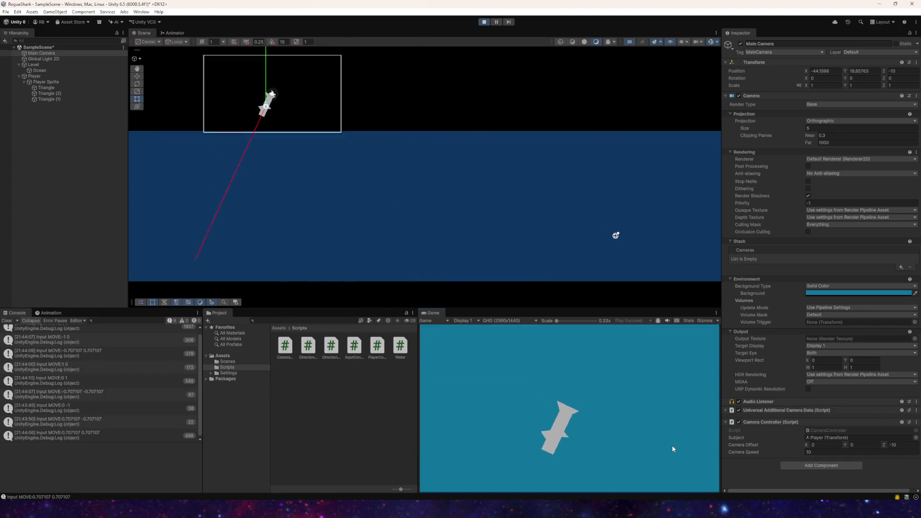
pyautogui.press('d')
pyautogui.press('w')
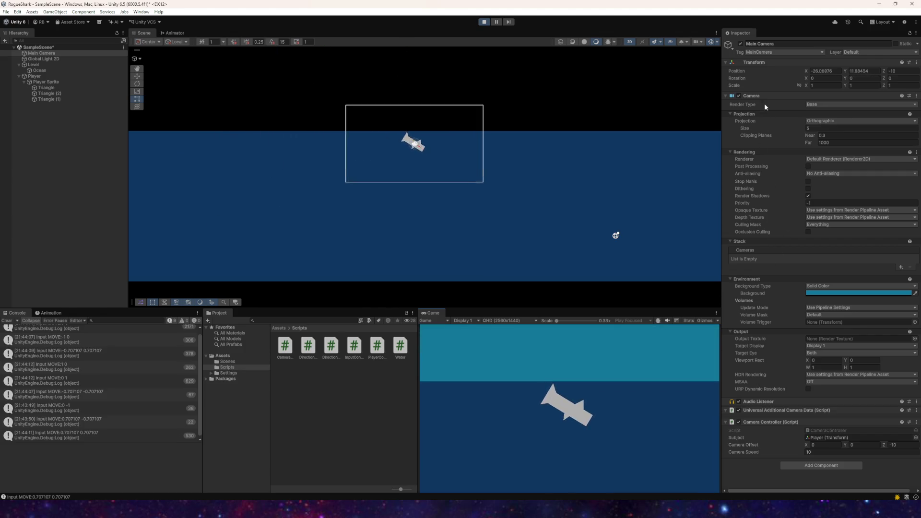
pyautogui.moveTo(799, 128); pyautogui.dragTo(826, 129)
# - Steer the shark with WASD through all directions, leaping out and diving back in, then return to Visual Studio
pyautogui.click(635, 396)
pyautogui.press('w')
pyautogui.press('d')
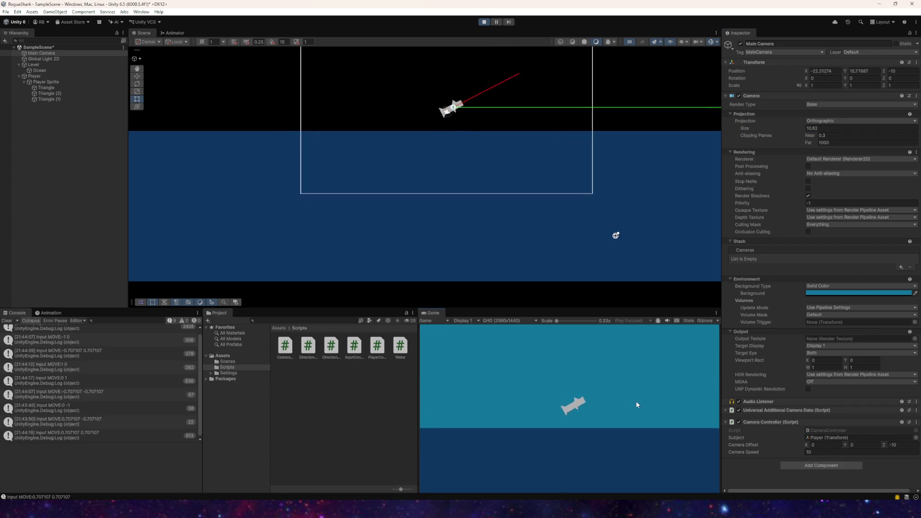
pyautogui.press('s')
pyautogui.press('a')
pyautogui.press('w')
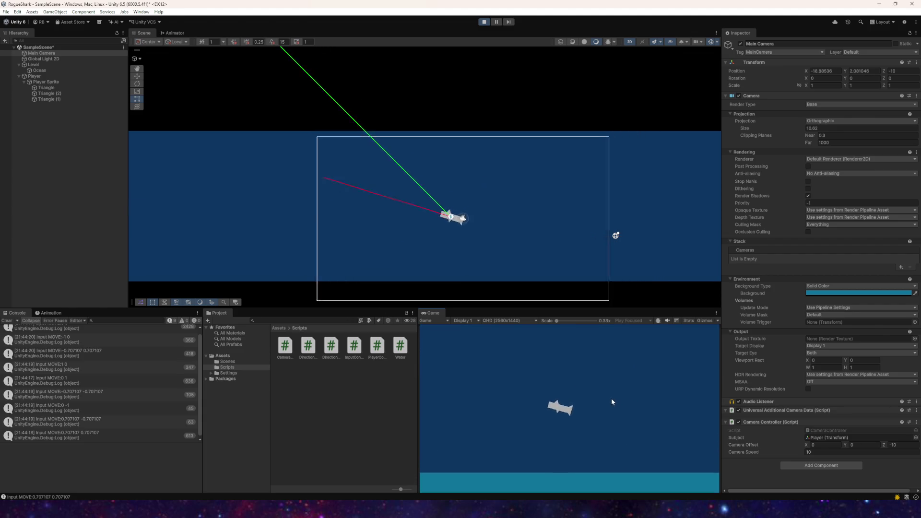
pyautogui.press('w')
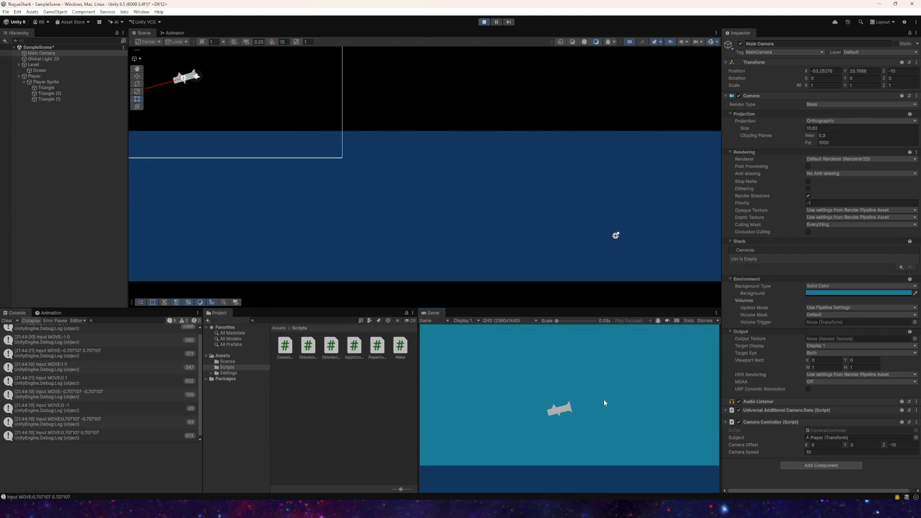
pyautogui.press('s')
pyautogui.press('d')
pyautogui.press('w')
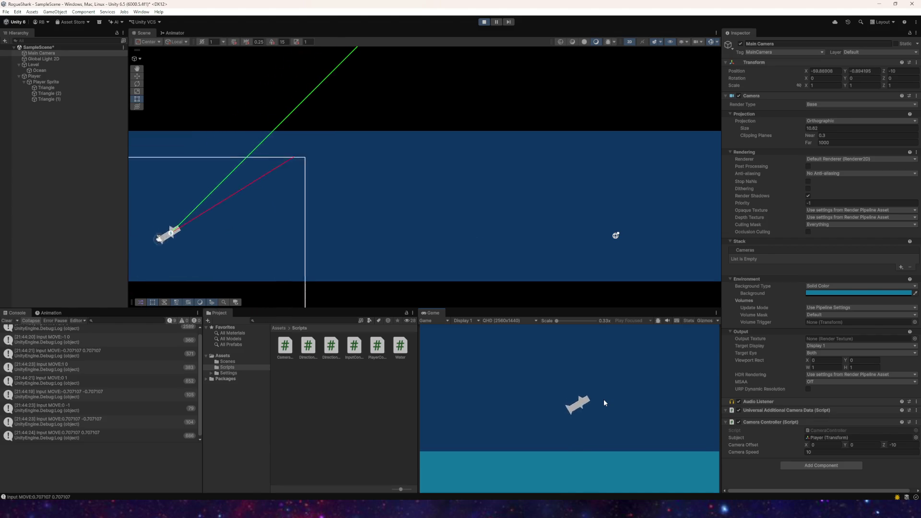
pyautogui.press('w')
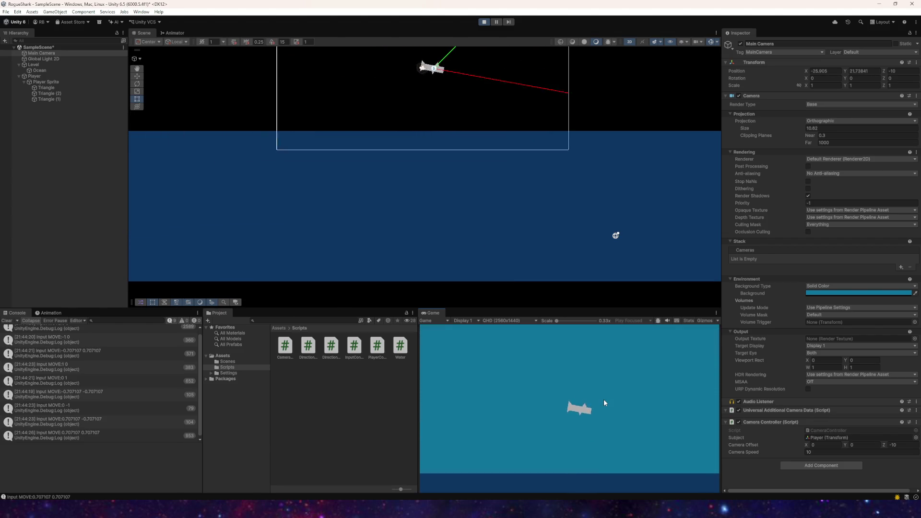
pyautogui.press('s')
pyautogui.press('a')
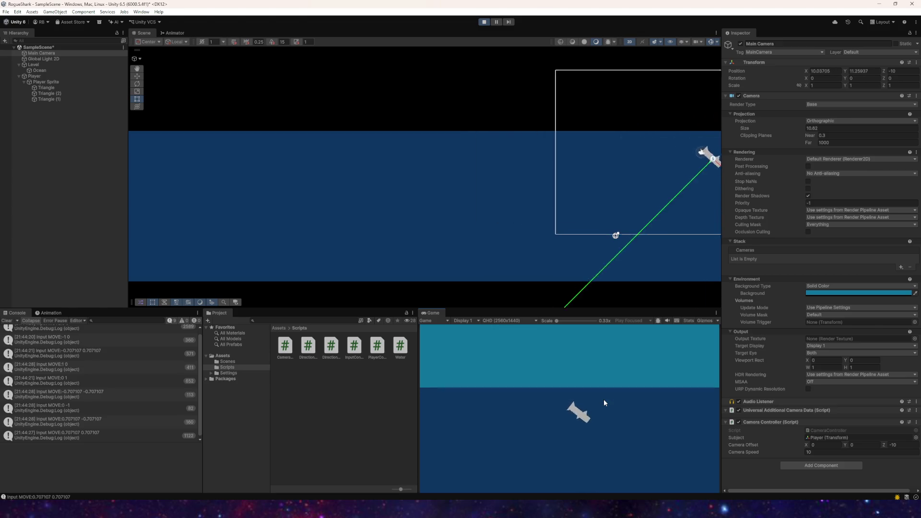
pyautogui.press('d')
pyautogui.press('a')
pyautogui.press('w')
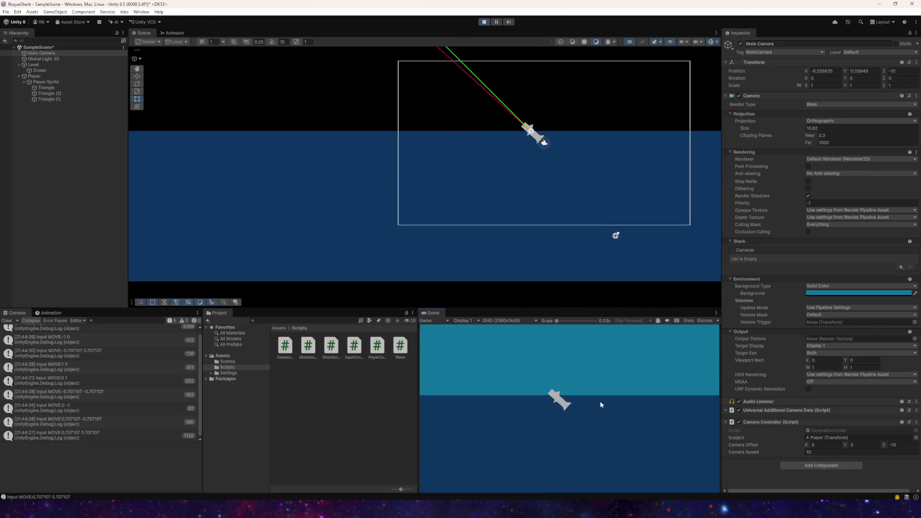
pyautogui.press('s')
pyautogui.press('a')
pyautogui.press('w')
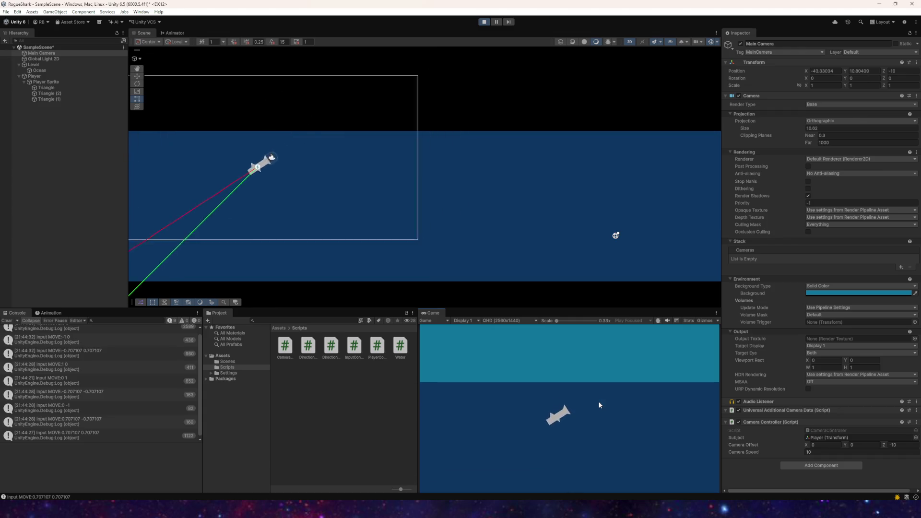
pyautogui.press('w')
pyautogui.press('a')
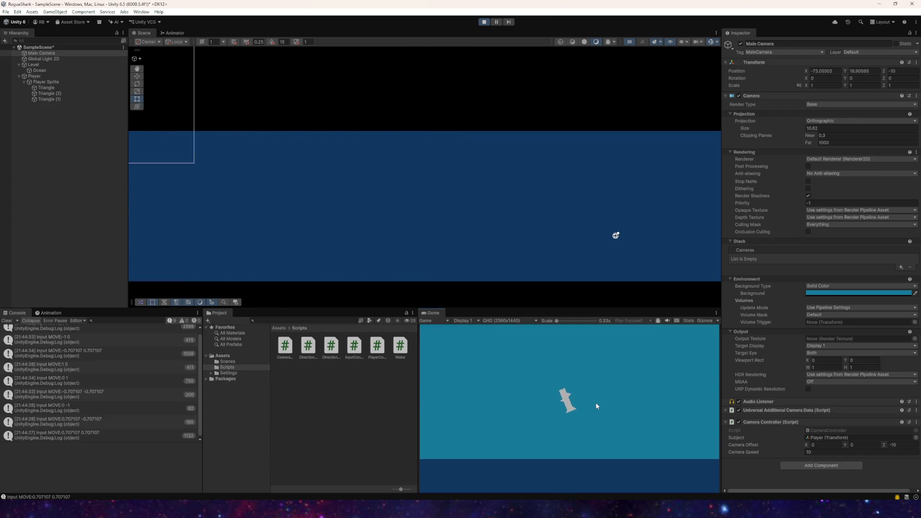
pyautogui.press('s')
pyautogui.press('d')
pyautogui.press('w')
pyautogui.press('w')
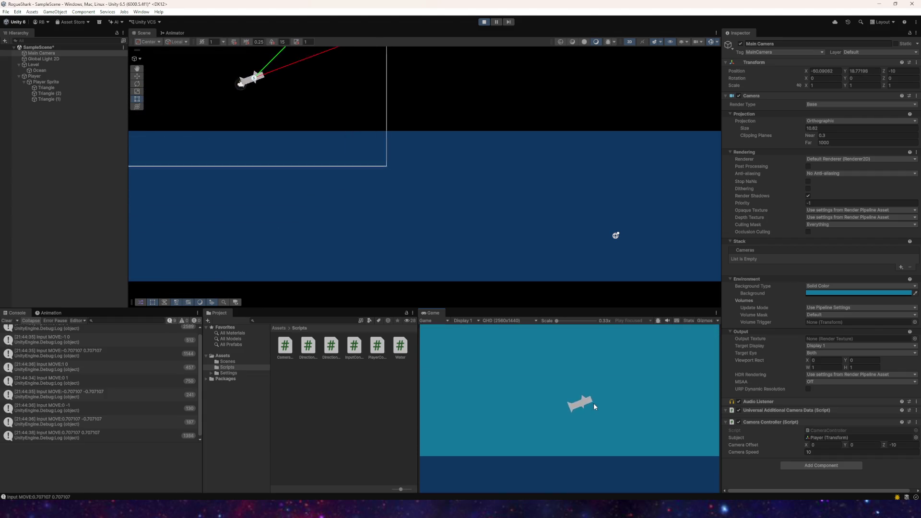
pyautogui.press('s')
pyautogui.press('d')
pyautogui.press('a')
pyautogui.press('w')
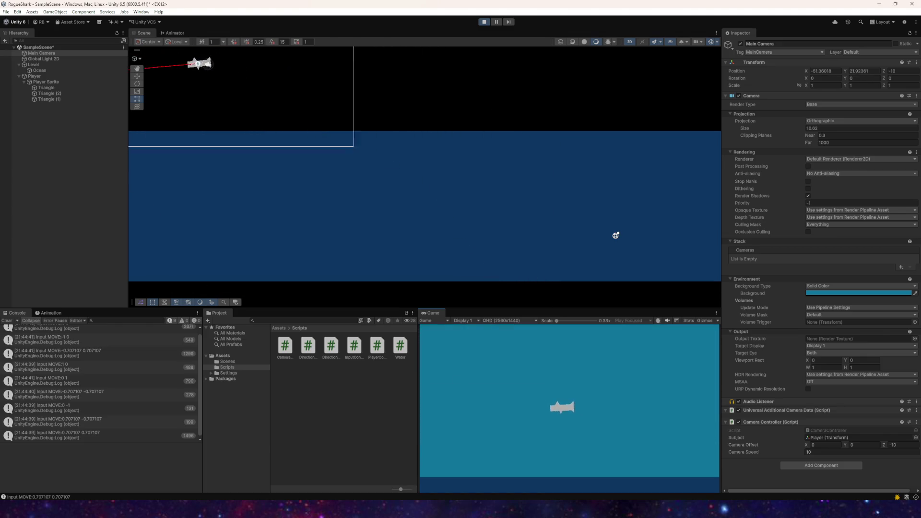
pyautogui.hotkey('alt', 'Tab')
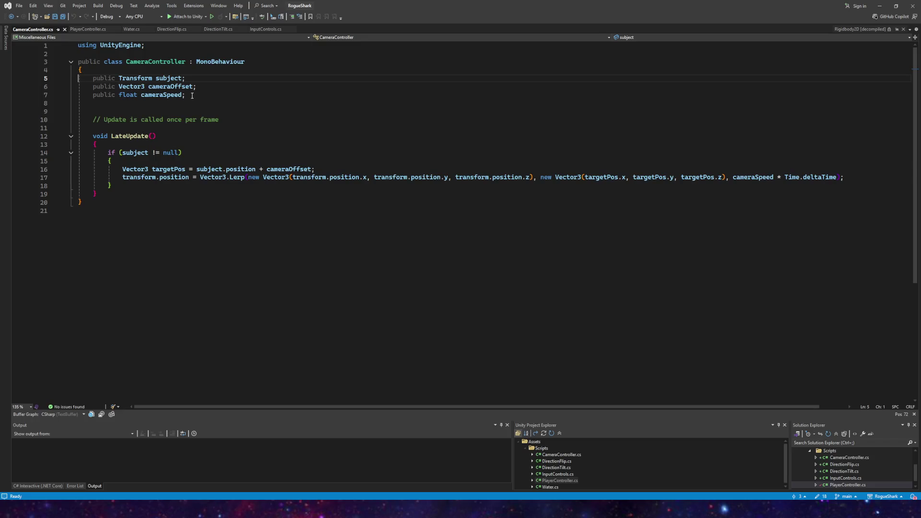
# - Review PlayerController.cs's FixedUpdate code and field declarations, then return to the running Unity game
pyautogui.click(94, 30)
pyautogui.scroll(-8, 183, 127)
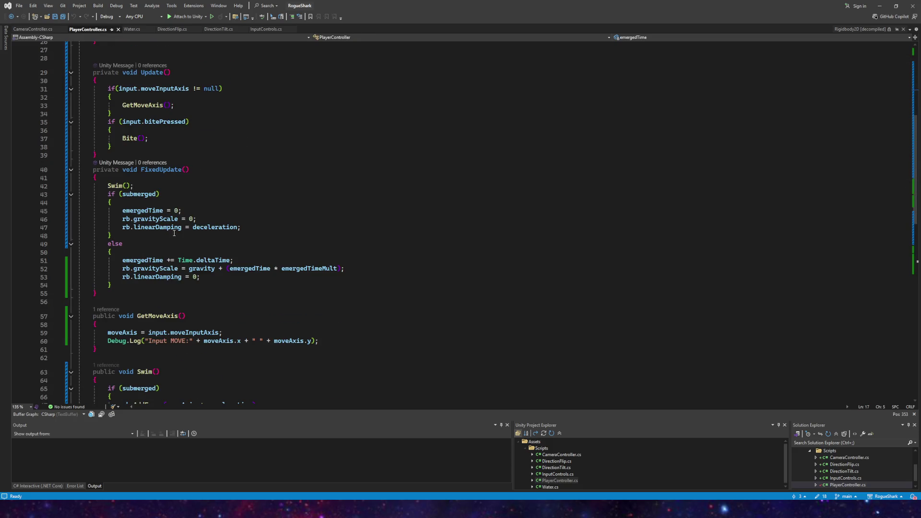
pyautogui.moveTo(143, 221)
pyautogui.scroll(3, 147, 269)
pyautogui.scroll(2, 137, 153)
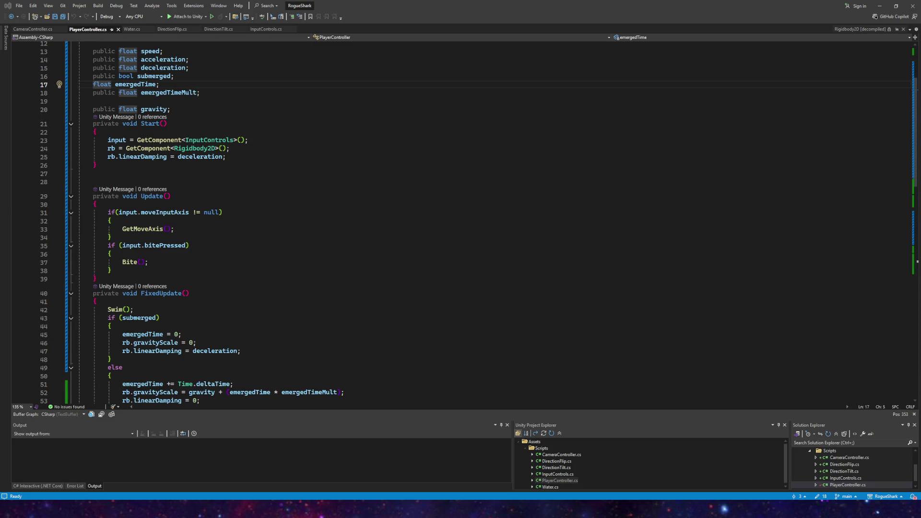
pyautogui.hotkey('alt', 'Tab')
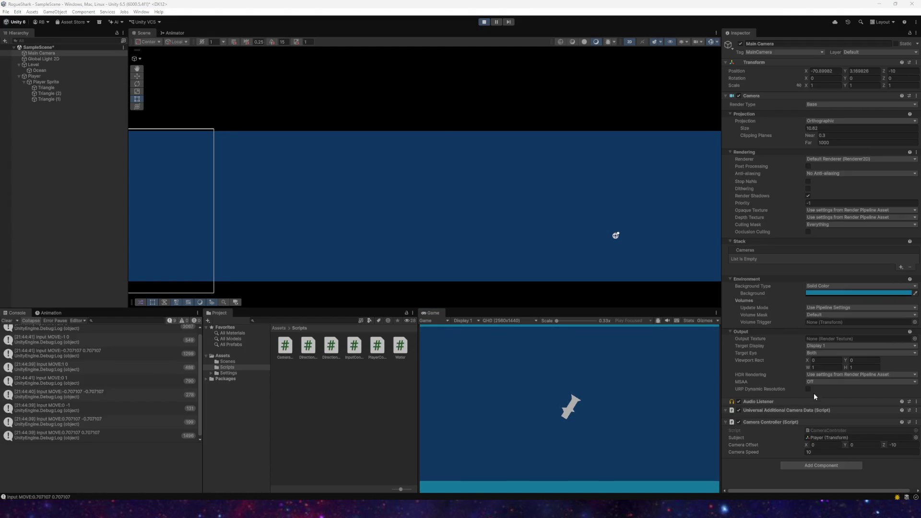
# - Select the Player and keep its Rigidbody 2D interpolation at Interpolate
pyautogui.click(35, 76)
pyautogui.scroll(-10, 816, 312)
pyautogui.click(858, 416)
pyautogui.click(823, 431)
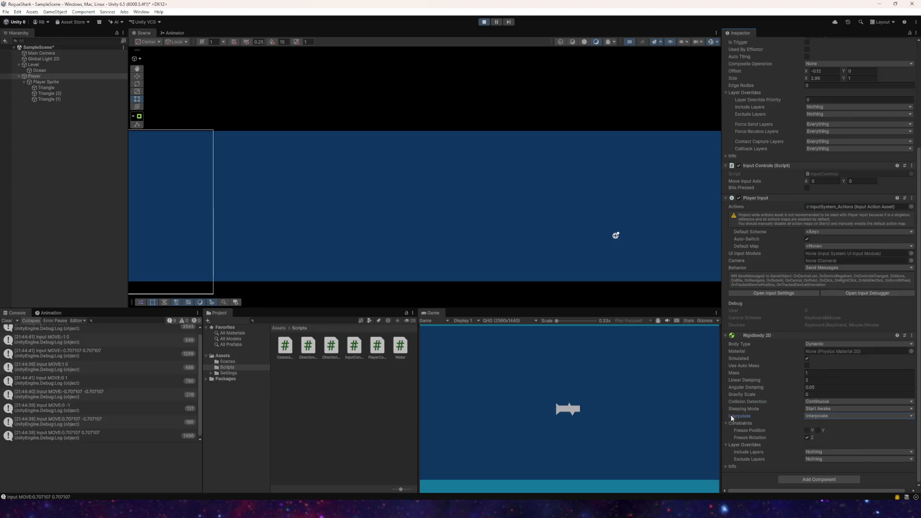
# - Swim the shark up-left, dive it into the water, then bring it back up
pyautogui.press('a')
pyautogui.press('w')
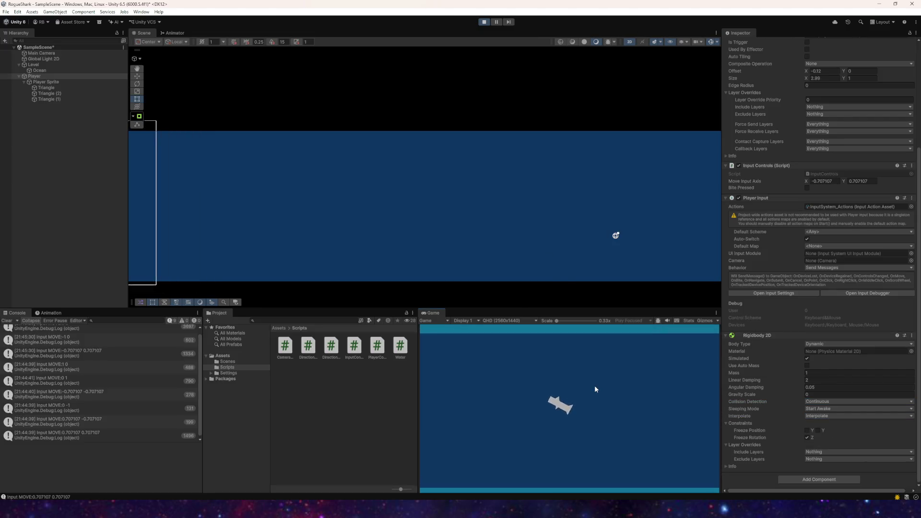
pyautogui.press('s')
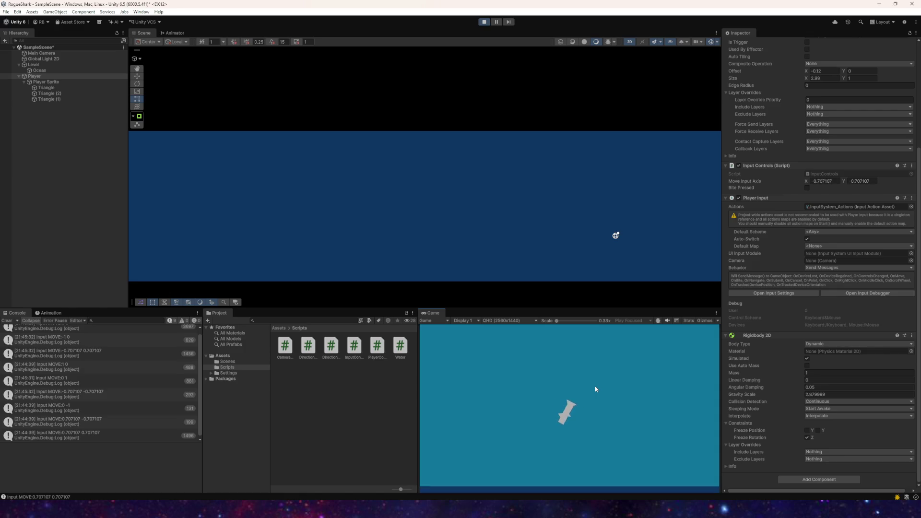
pyautogui.press('w')
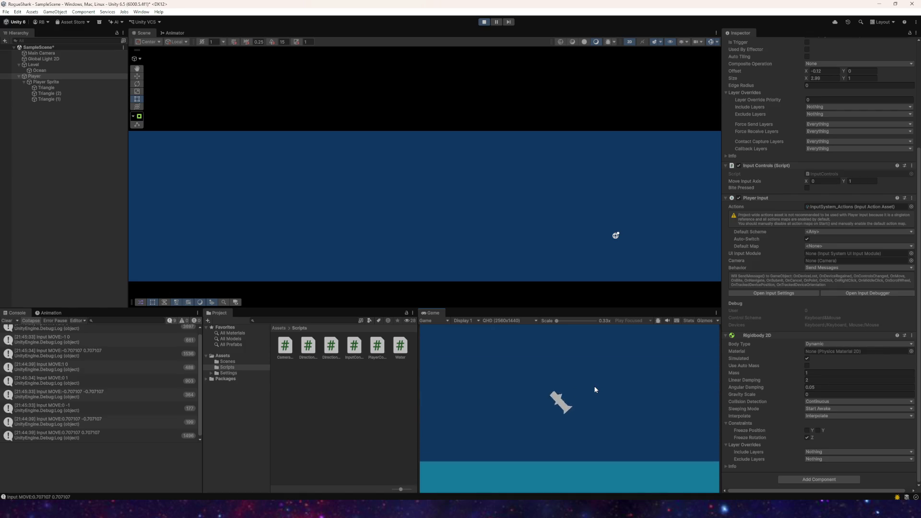
# - Switch Rigidbody 2D interpolation to Extrapolate and swim the shark left, then diving and leaping right
pyautogui.click(825, 416)
pyautogui.click(832, 440)
pyautogui.press('w')
pyautogui.press('a')
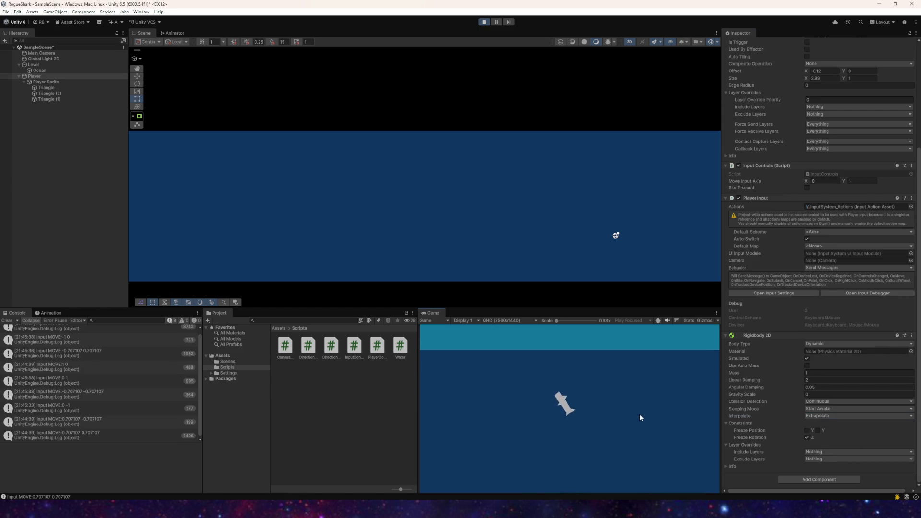
pyautogui.press('s')
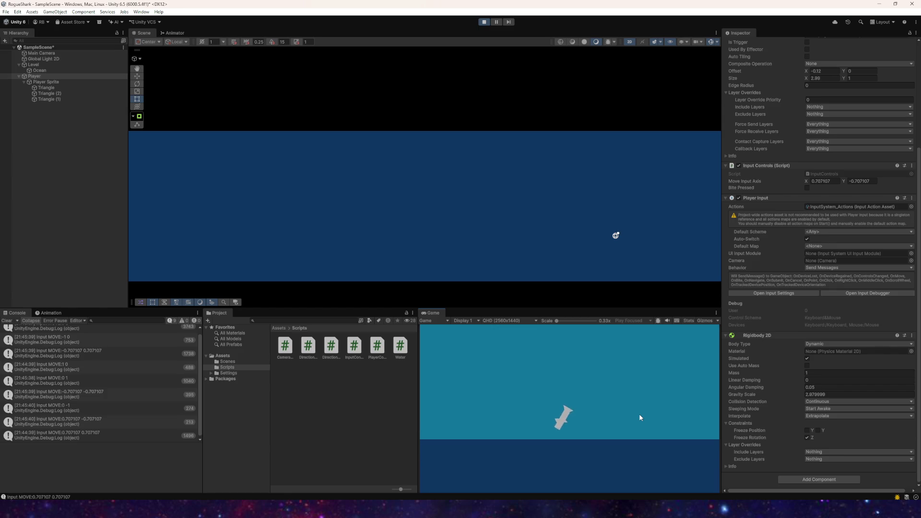
pyautogui.press('d')
pyautogui.press('w')
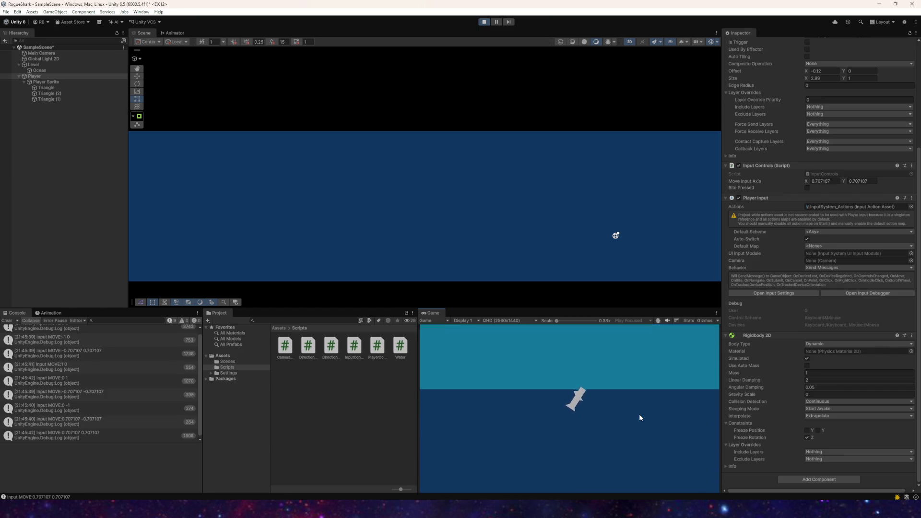
pyautogui.press('d')
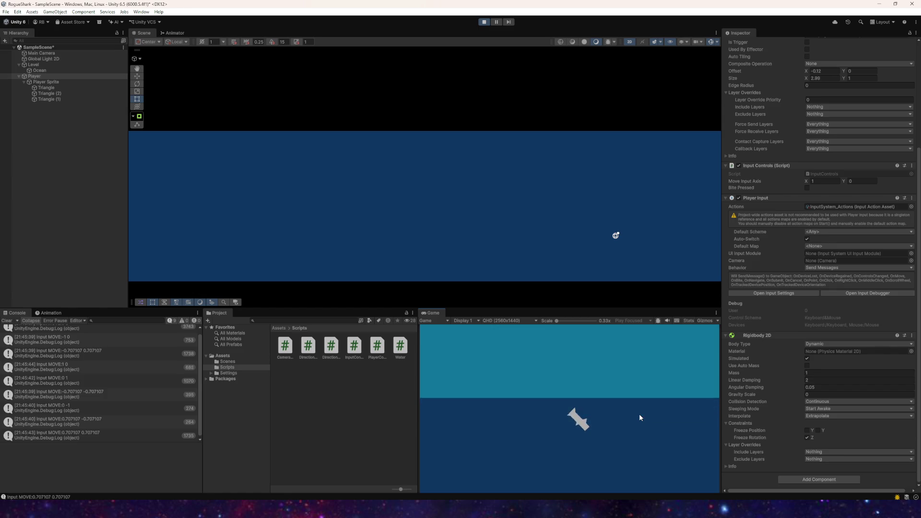
pyautogui.press('w')
pyautogui.press('d')
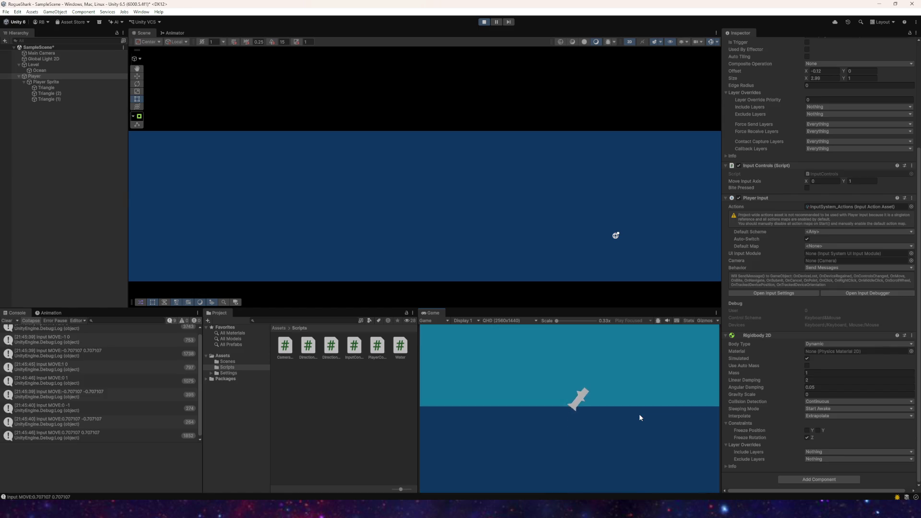
# - Steer the shark up-left, let it coast, then send it up-right out of the water
pyautogui.press('w')
pyautogui.press('a')
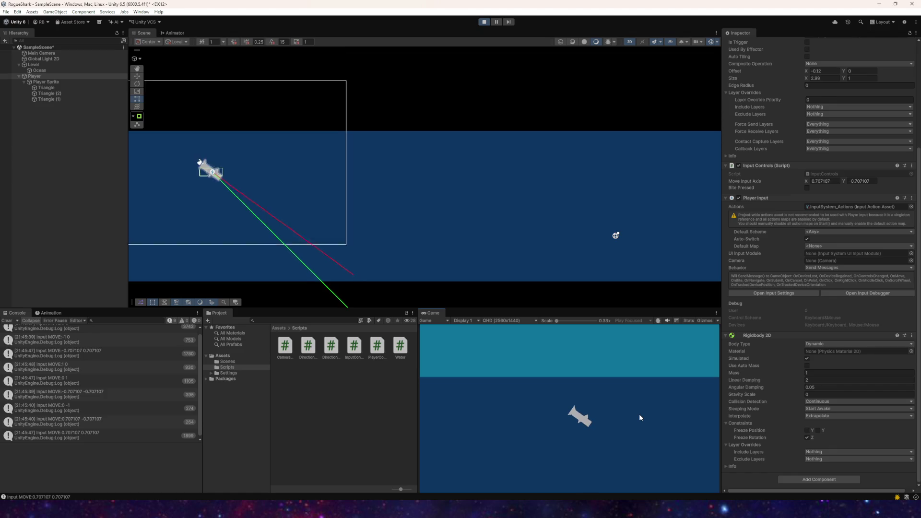
pyautogui.press('a')
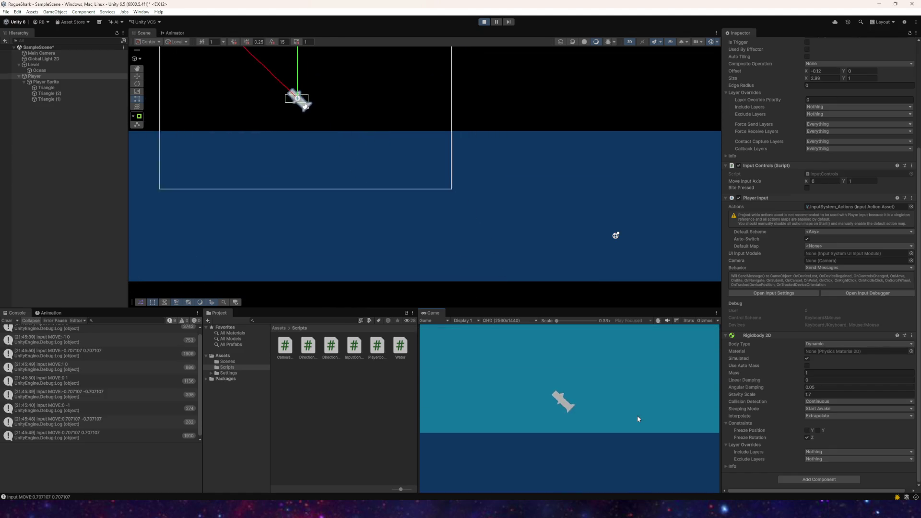
pyautogui.press('d')
pyautogui.press('s')
pyautogui.press('w')
pyautogui.press('d')
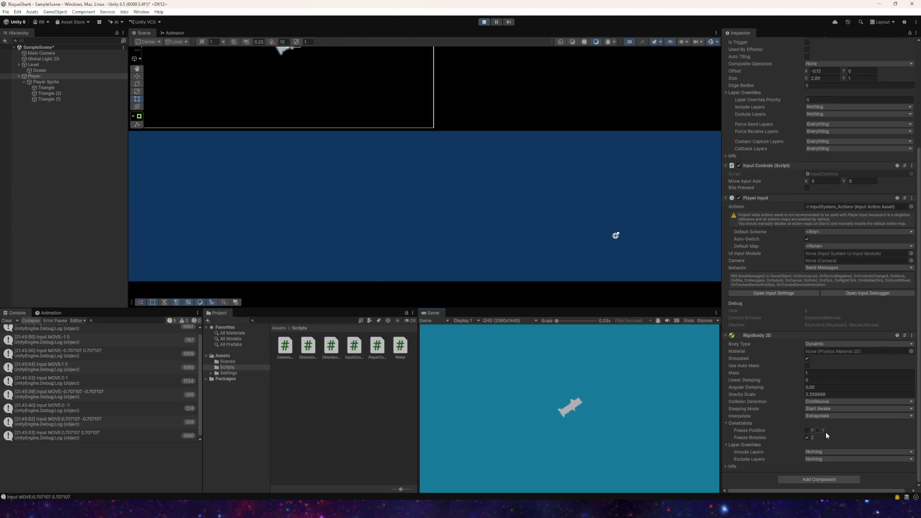
# - Set interpolation back to Interpolate and swim the shark left into the water
pyautogui.click(818, 416)
pyautogui.click(820, 432)
pyautogui.press('a')
pyautogui.press('s')
pyautogui.press('w')
pyautogui.press('d')
pyautogui.press('w')
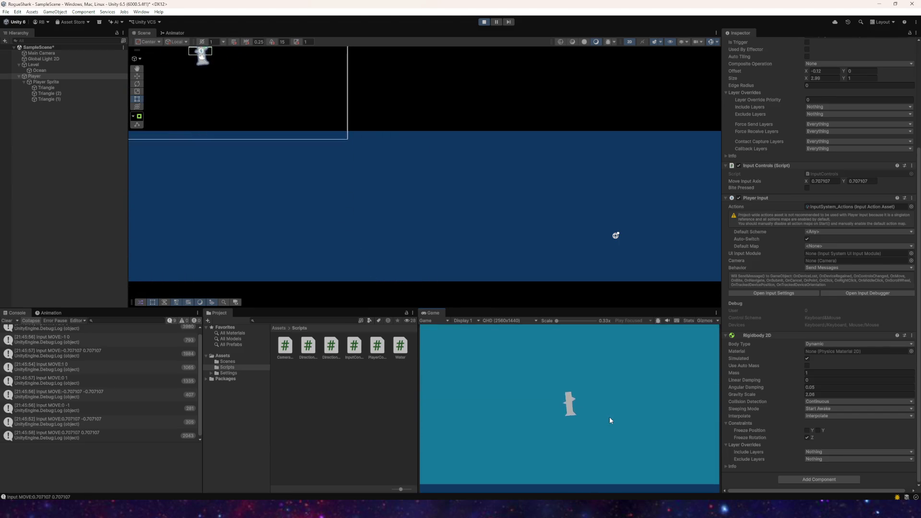
pyautogui.press('a')
# - Steer the shark upward and right, diving and leaping out of the water
pyautogui.press('w')
pyautogui.press('d')
pyautogui.press('s')
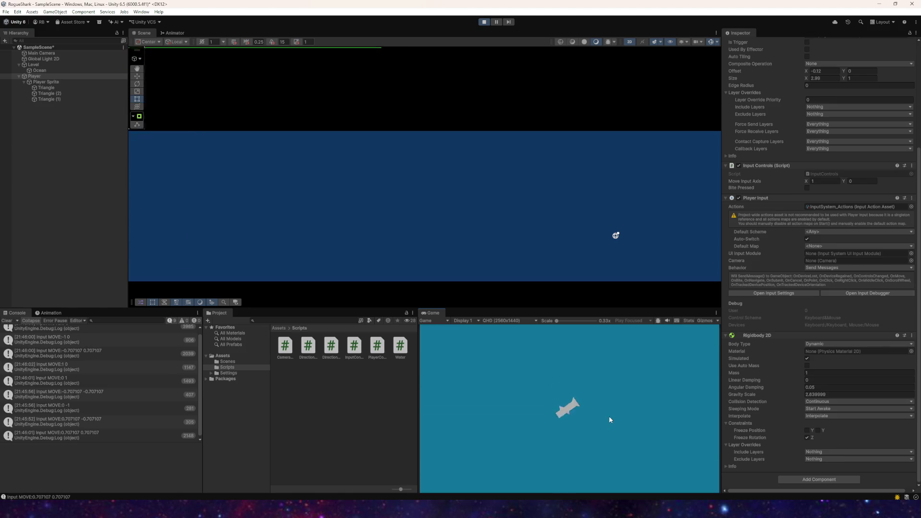
pyautogui.press('w')
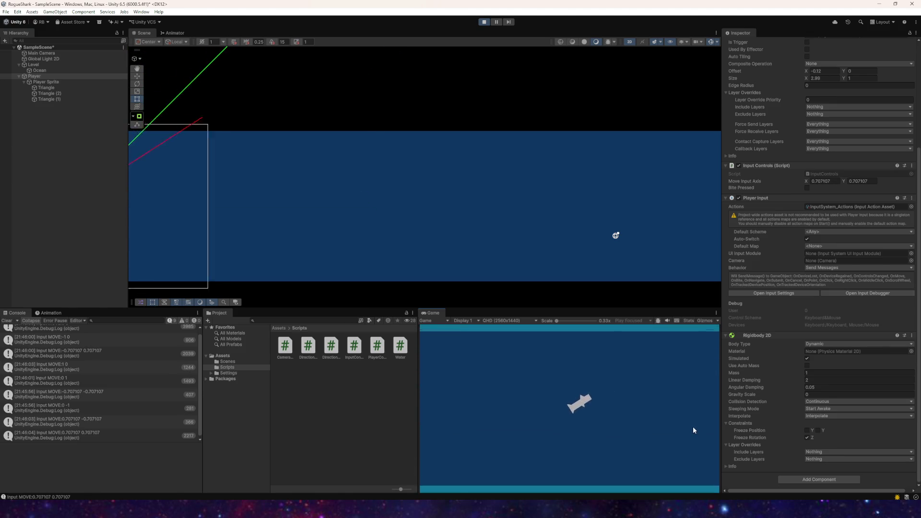
pyautogui.press('d')
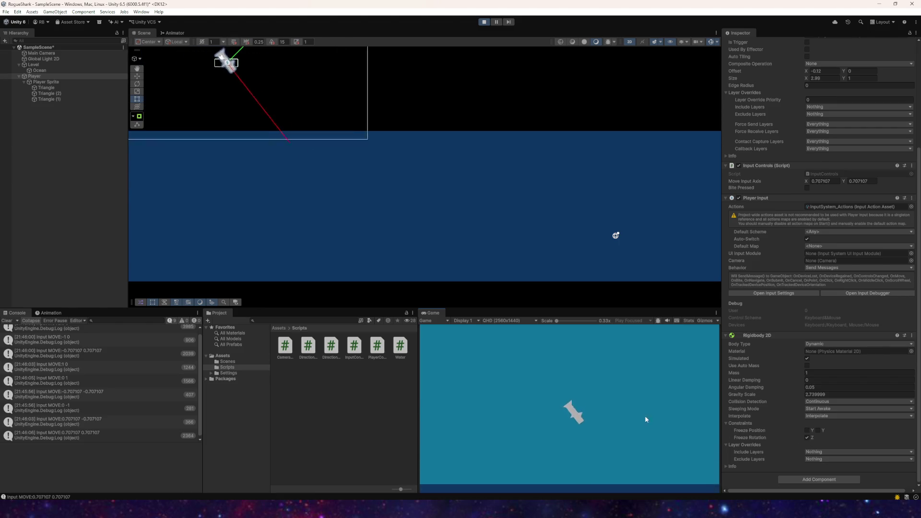
pyautogui.press('w')
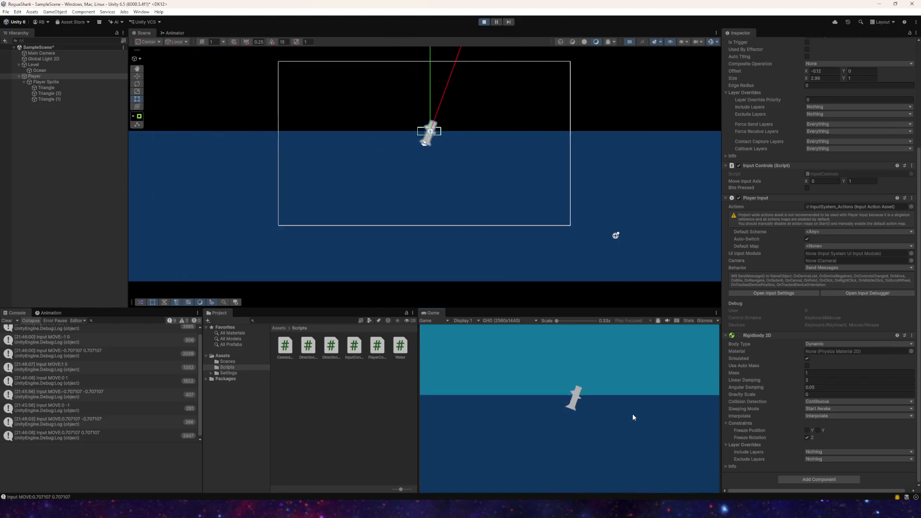
pyautogui.press('d')
# - Steer the shark up-left and diagonally, then swim it right and back left
pyautogui.press('s')
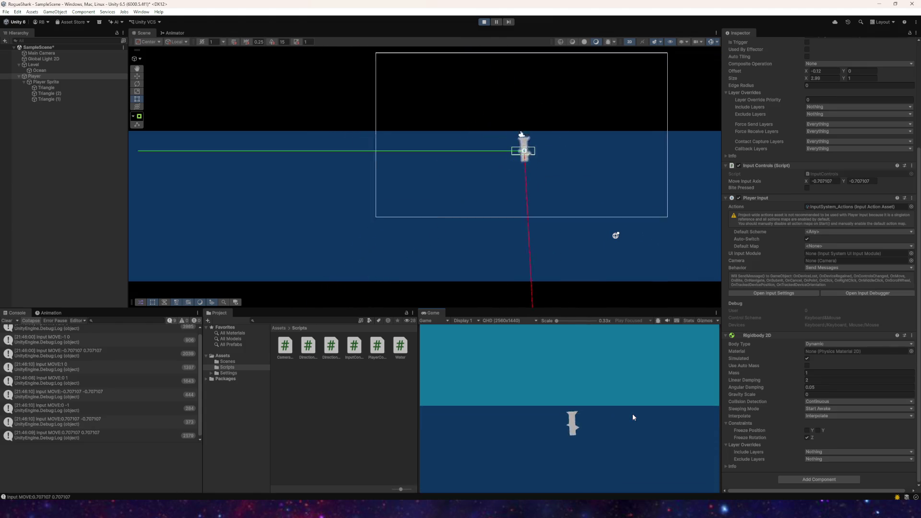
pyautogui.press('a')
pyautogui.press('w')
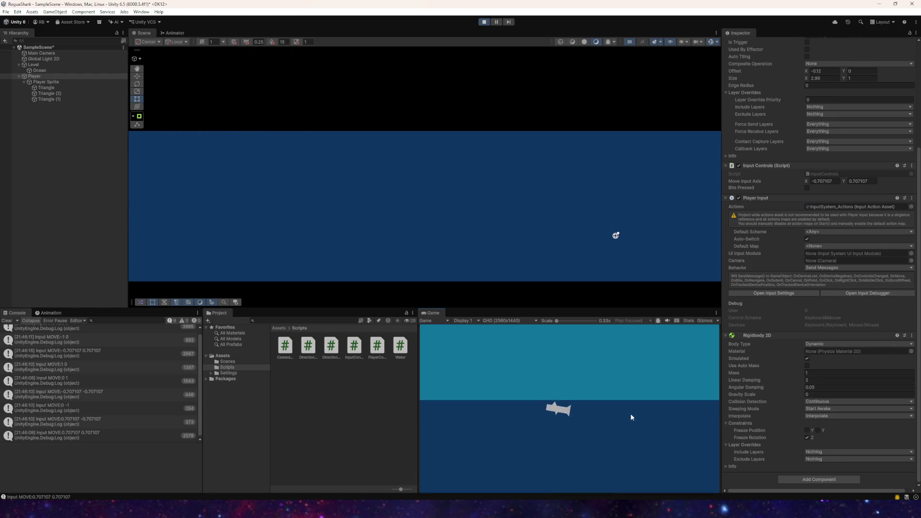
pyautogui.press('a')
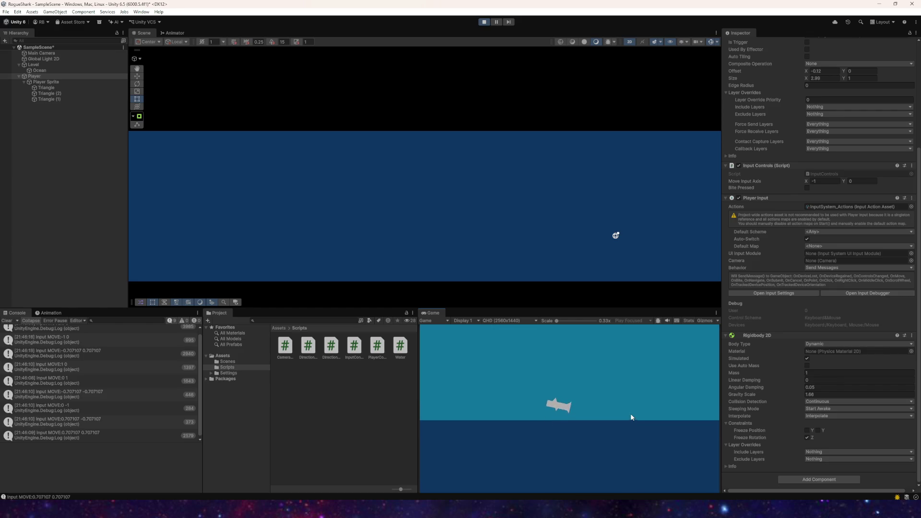
pyautogui.press('a')
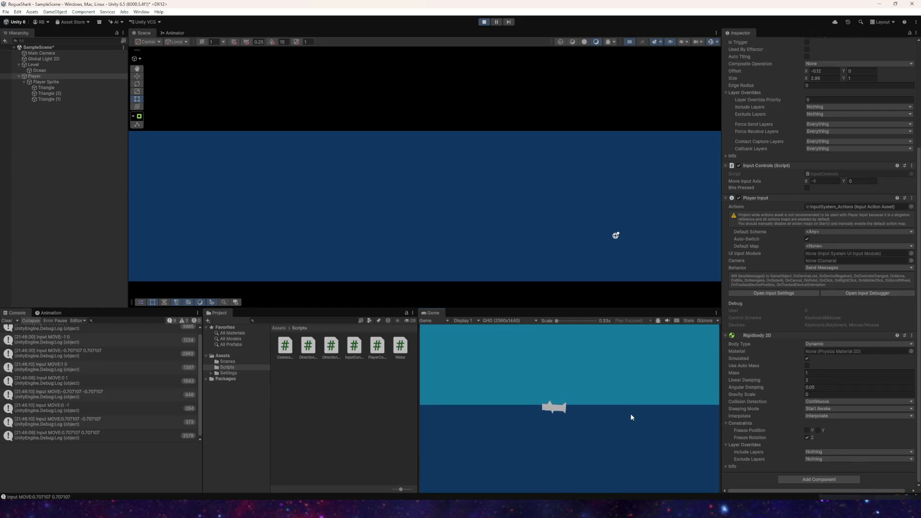
pyautogui.press('s')
pyautogui.press('w')
pyautogui.press('d')
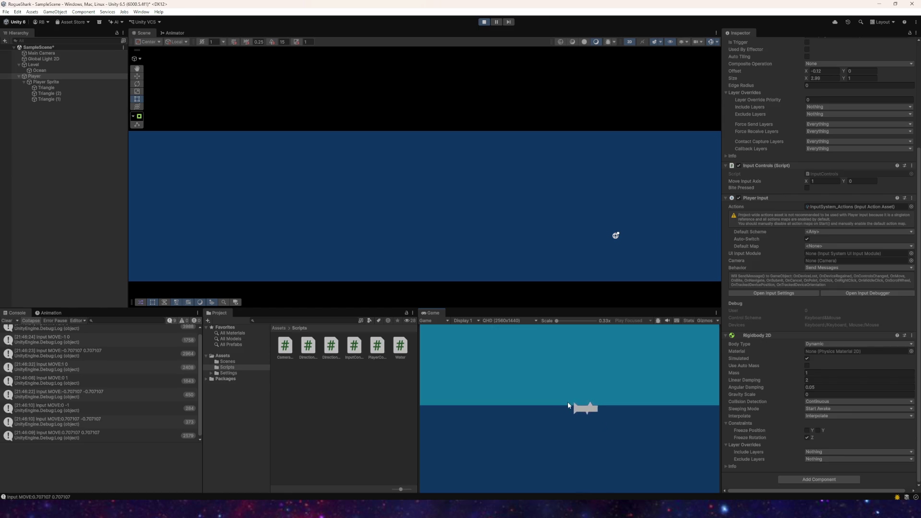
pyautogui.press('d')
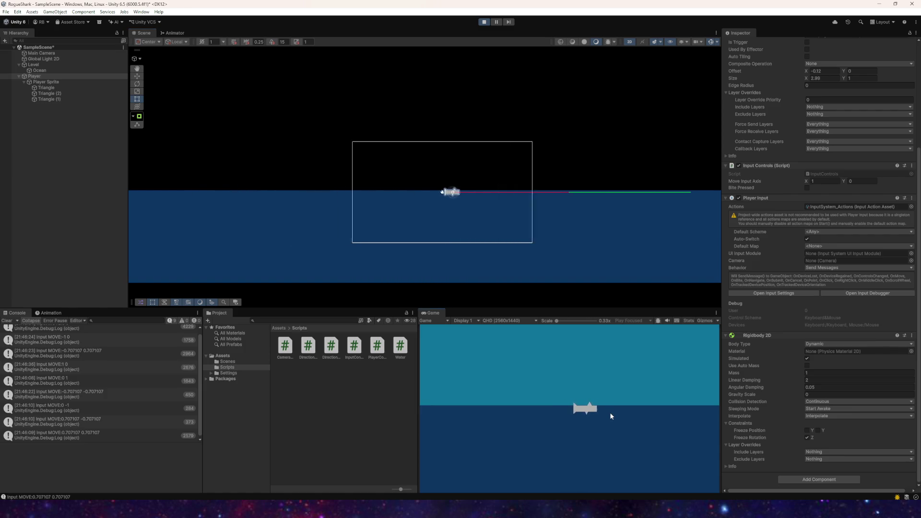
pyautogui.press('a')
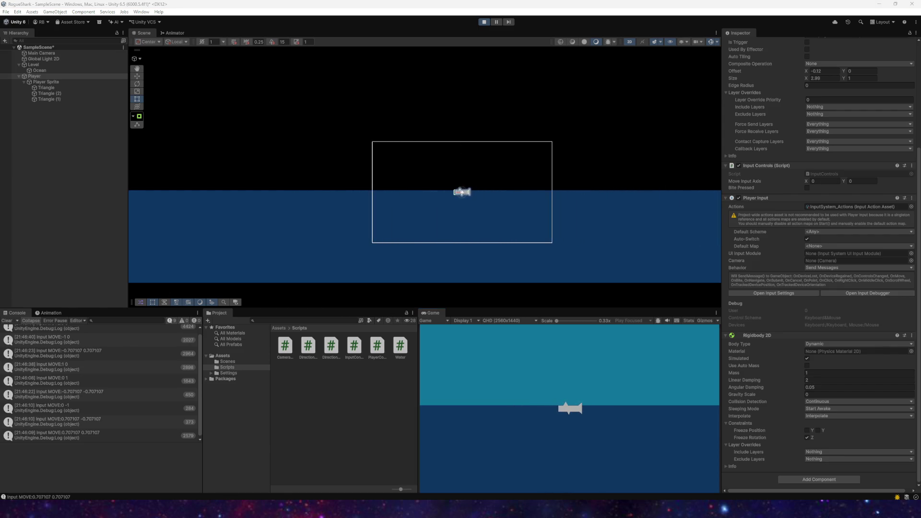
# - In PlayerController.cs, cut the speed-clamping if-block out of the Swim method
pyautogui.moveTo(266, 509)
pyautogui.click(263, 479)
pyautogui.scroll(-3, 230, 242)
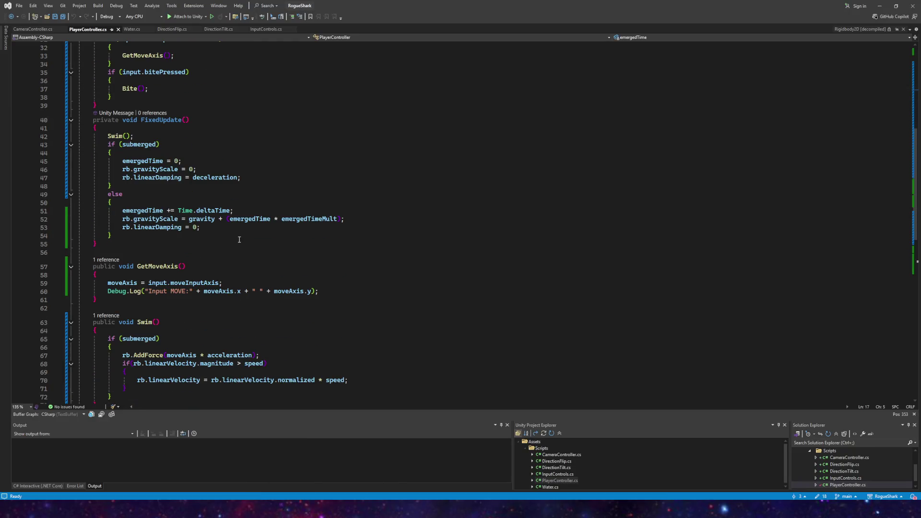
pyautogui.scroll(-2, 240, 241)
pyautogui.scroll(5, 176, 287)
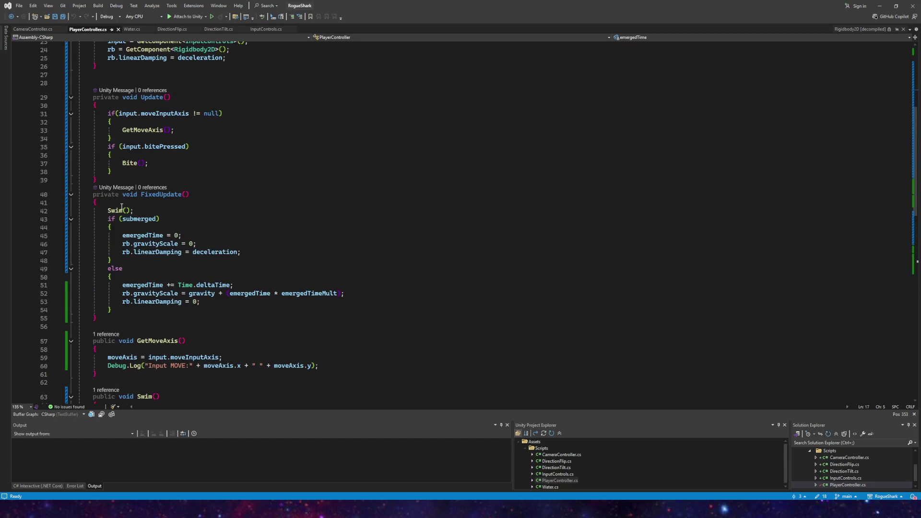
pyautogui.scroll(-5, 121, 208)
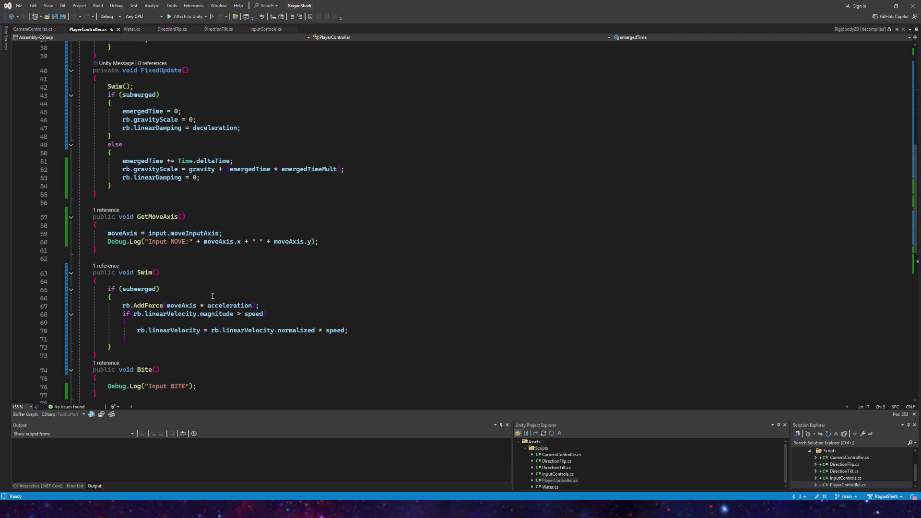
pyautogui.scroll(2, 166, 276)
pyautogui.scroll(4, 165, 274)
pyautogui.scroll(-8, 147, 316)
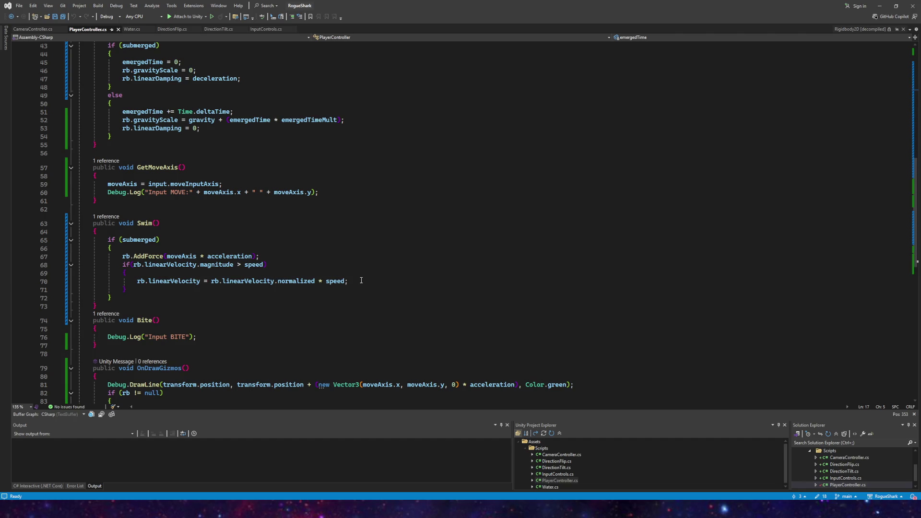
pyautogui.moveTo(356, 281); pyautogui.dragTo(101, 268)
pyautogui.hotkey('ctrl', 'c')
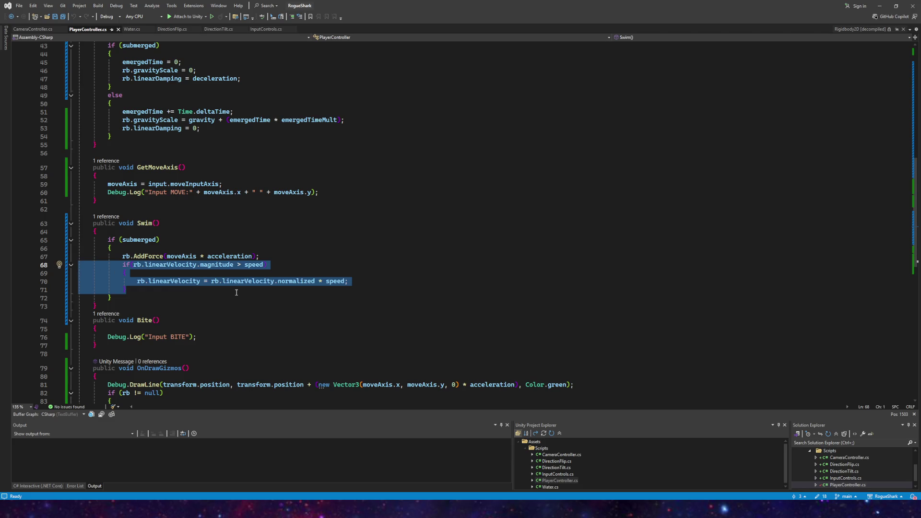
pyautogui.press('Delete')
# - Paste the clamp block at the end of Update, save the script, and return to Unity
pyautogui.scroll(6, 156, 227)
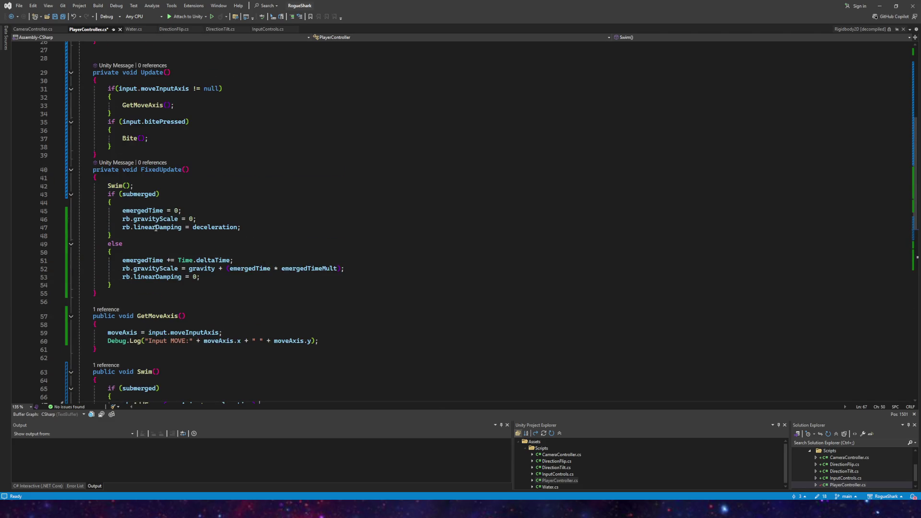
pyautogui.scroll(1, 150, 194)
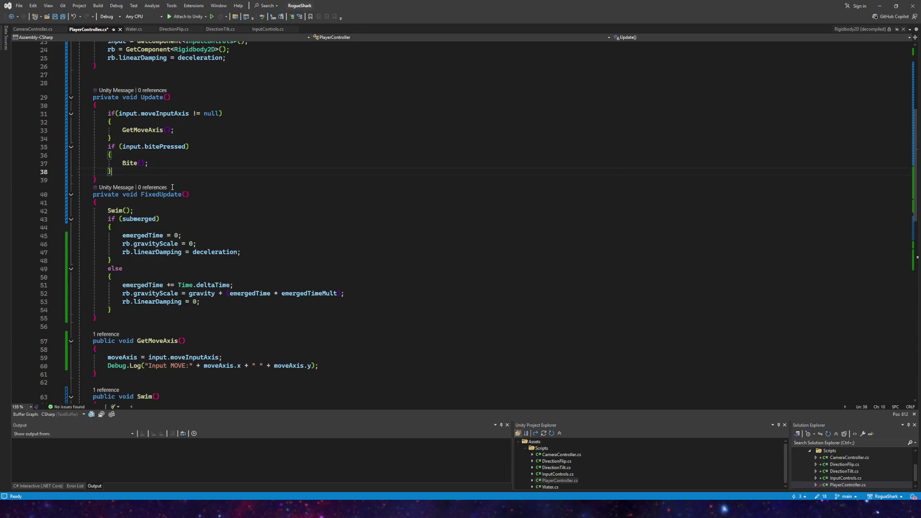
pyautogui.press('Return')
pyautogui.press('Return')
pyautogui.hotkey('ctrl', 'v')
pyautogui.hotkey('ctrl', 's')
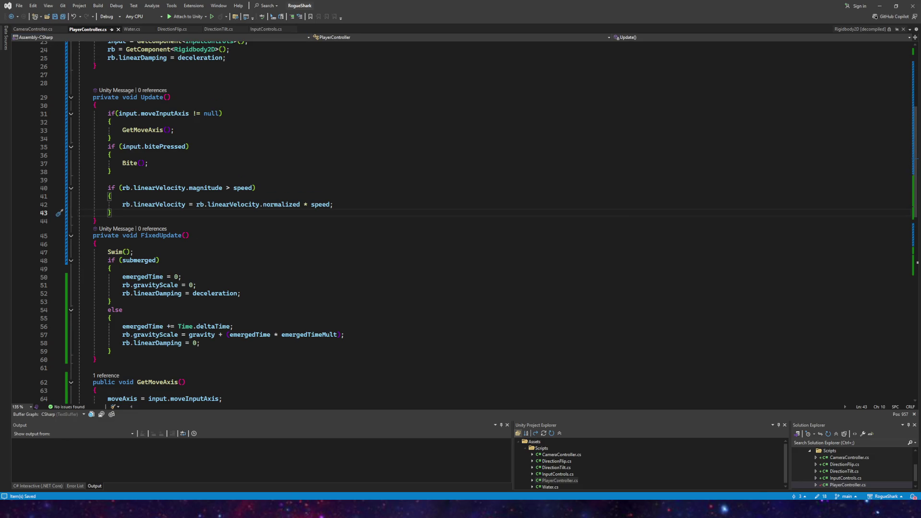
pyautogui.moveTo(236, 511)
pyautogui.click(236, 470)
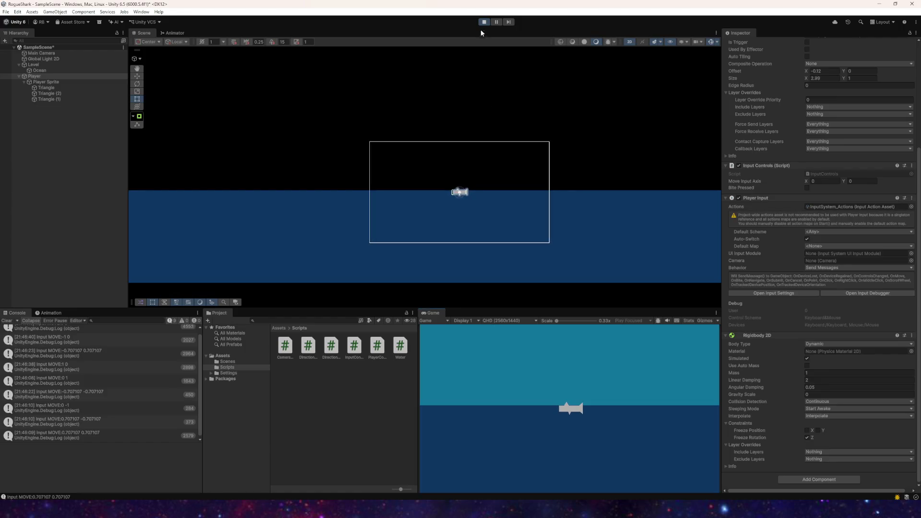
# - Stop Play mode, briefly rerun the game with the recompiled script, then stop it again
pyautogui.click(484, 22)
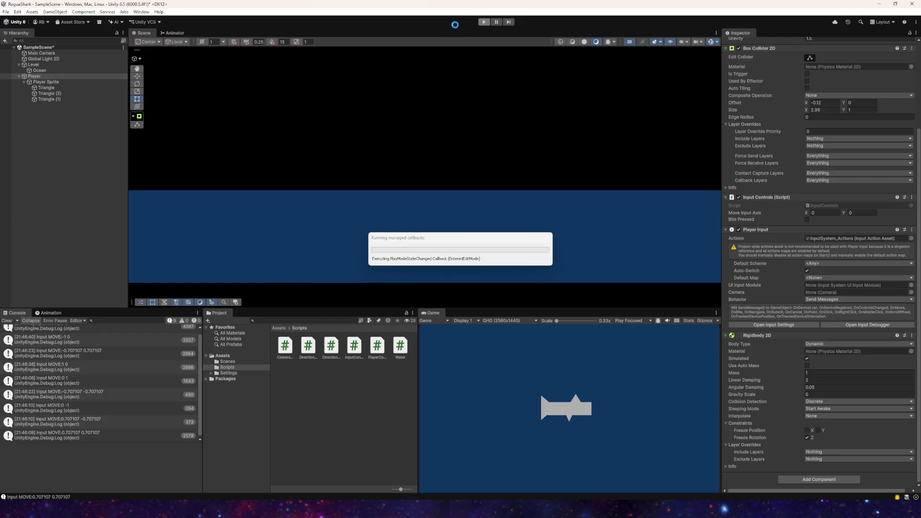
pyautogui.click(484, 22)
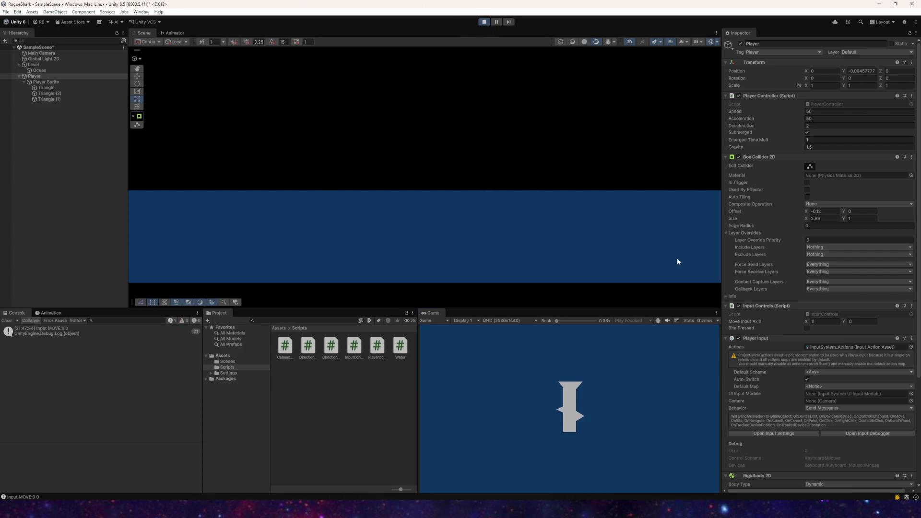
pyautogui.click(484, 22)
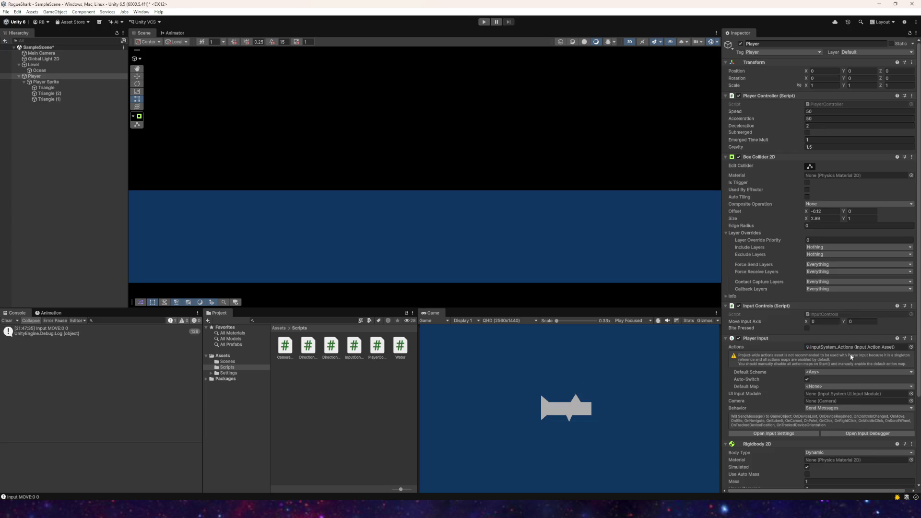
pyautogui.scroll(-3, 850, 353)
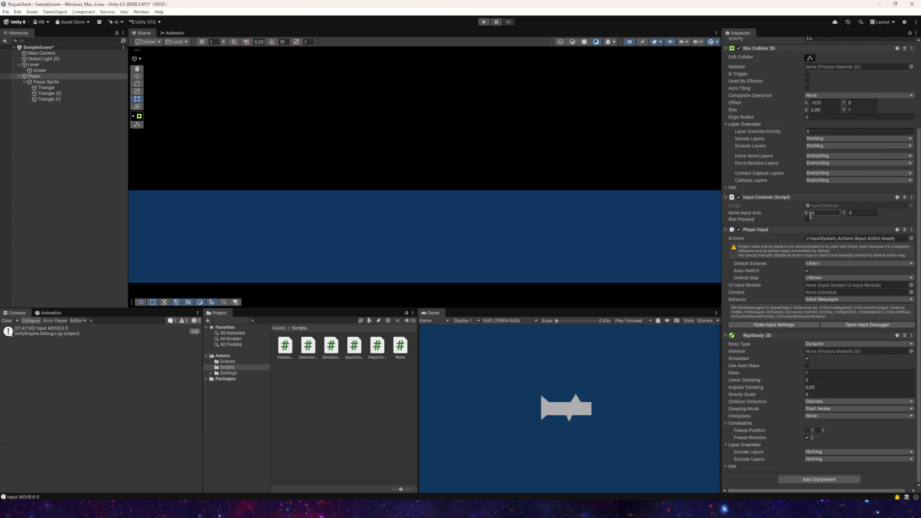
# - Give the Main Camera Camera Speed 20, Offset Z -10 and Size 10, then start Play
pyautogui.click(41, 53)
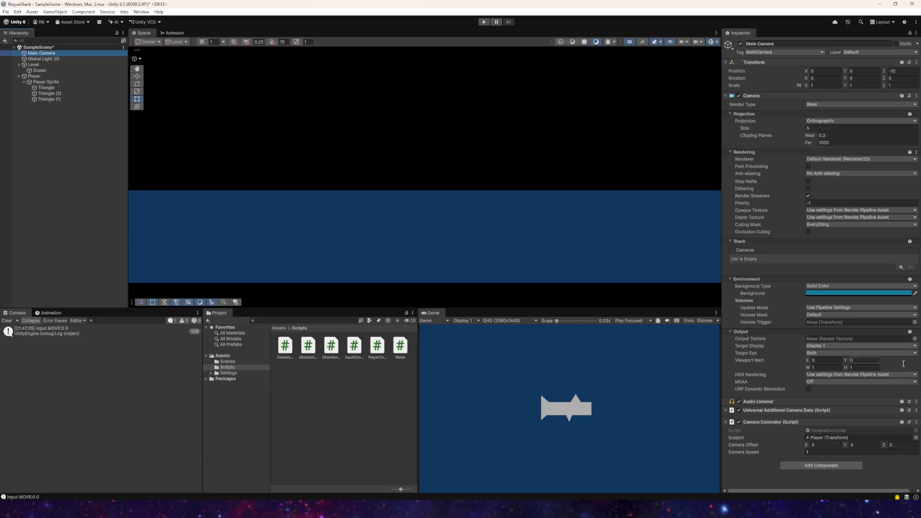
pyautogui.click(850, 452)
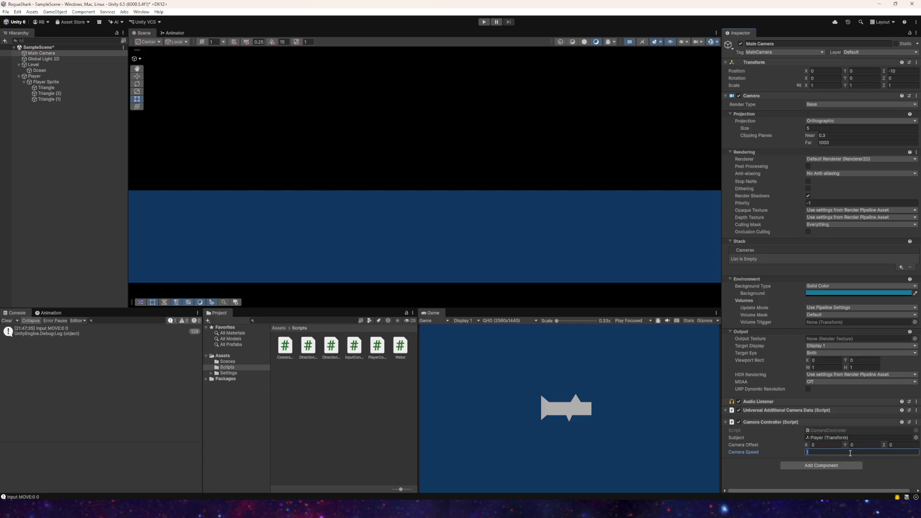
pyautogui.write('20')
pyautogui.click(901, 446)
pyautogui.click(890, 446)
pyautogui.click(823, 128)
pyautogui.write('10')
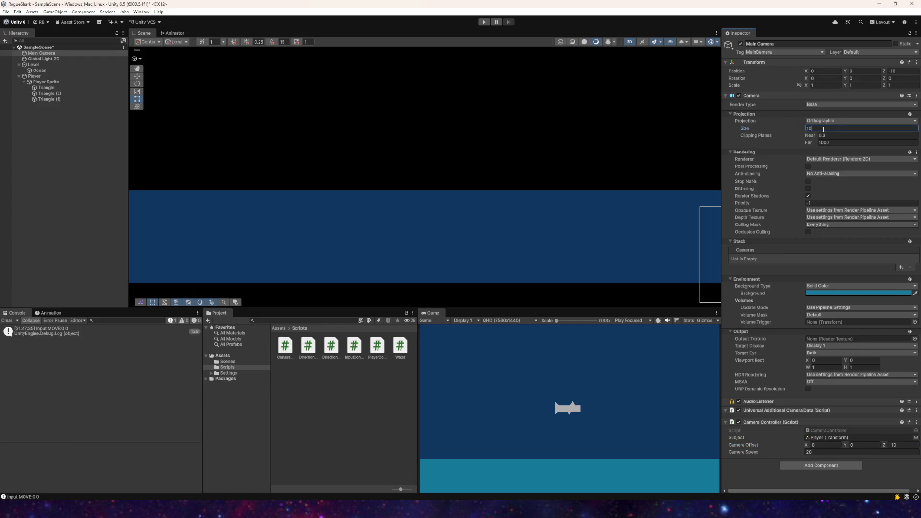
pyautogui.click(484, 22)
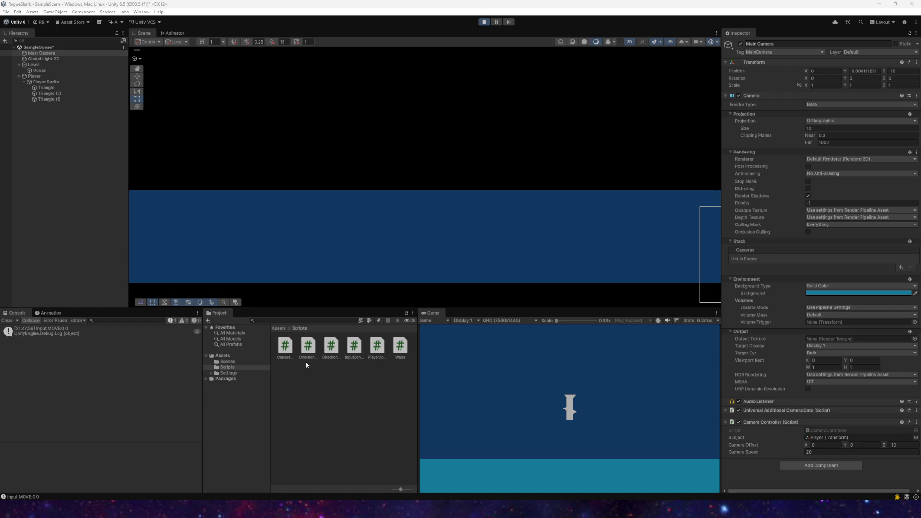
# - Steer the shark left, up-left, down and up, then stop Play mode
pyautogui.press('a')
pyautogui.press('w')
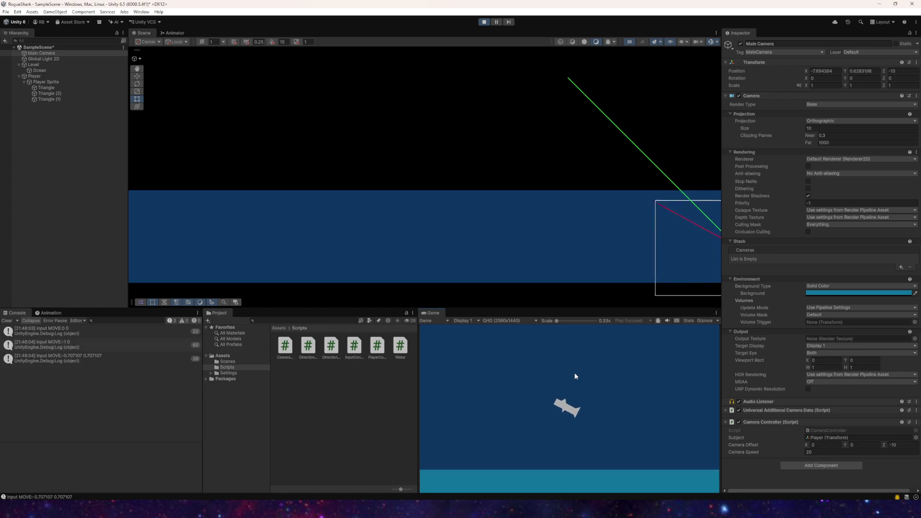
pyautogui.press('s')
pyautogui.press('w')
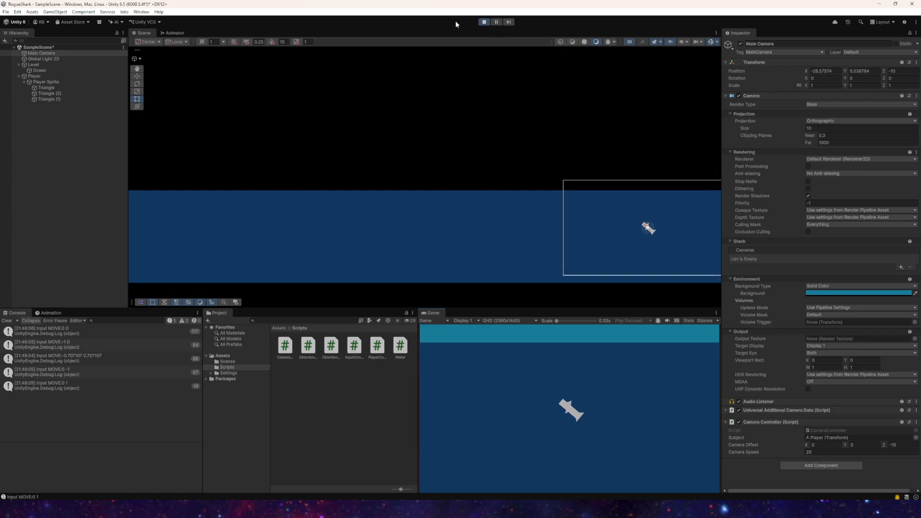
pyautogui.click(484, 22)
# - Set the Player's Rigidbody 2D to Continuous collision detection and Interpolate, then start Play
pyautogui.click(34, 76)
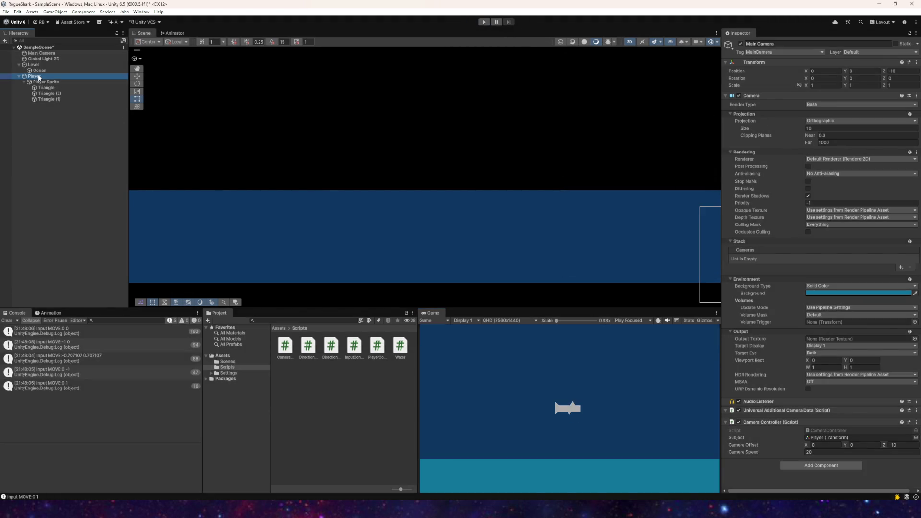
pyautogui.scroll(-4, 777, 254)
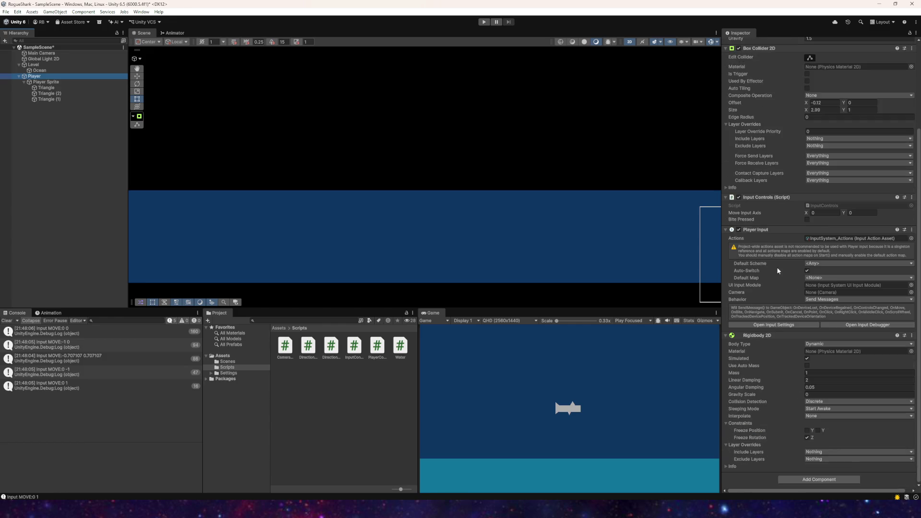
pyautogui.click(818, 402)
pyautogui.click(825, 417)
pyautogui.click(821, 409)
pyautogui.click(826, 409)
pyautogui.click(826, 416)
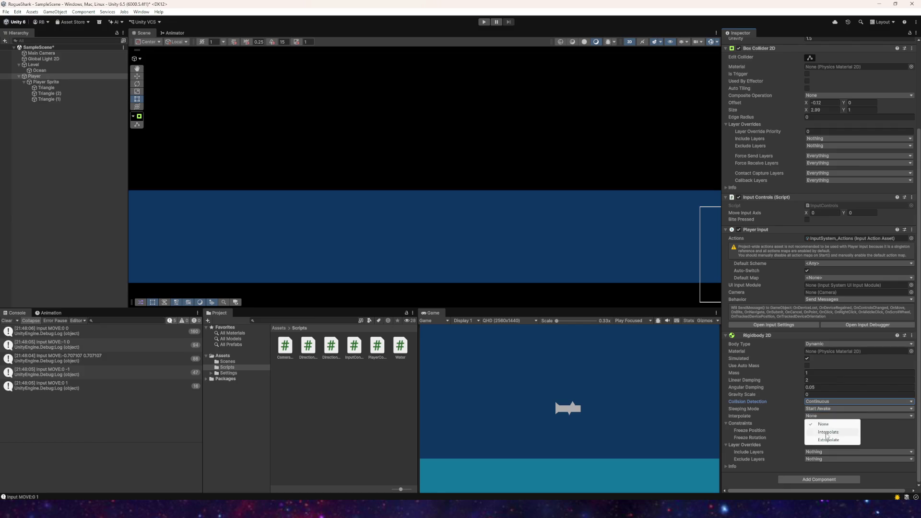
pyautogui.click(827, 432)
pyautogui.click(485, 23)
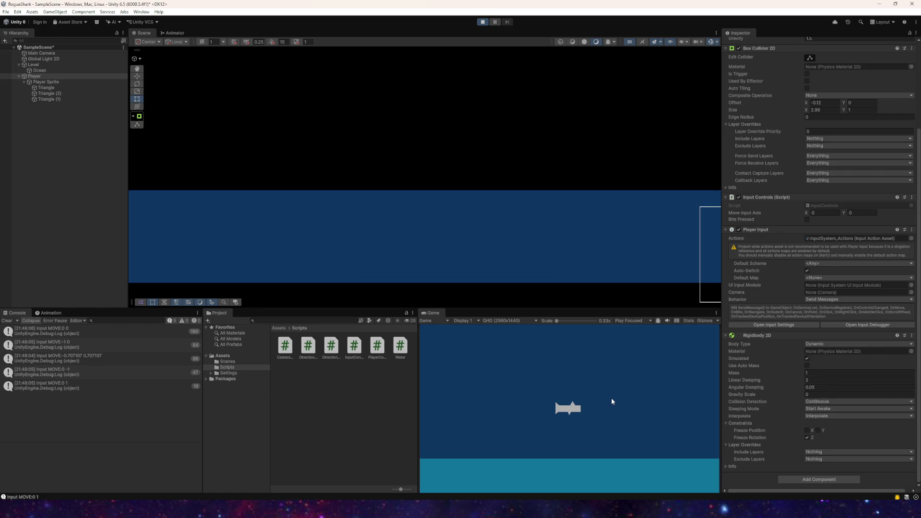
# - Swim the shark left and up out of the water, then dive down-right and climb up-right
pyautogui.press('a')
pyautogui.press('w')
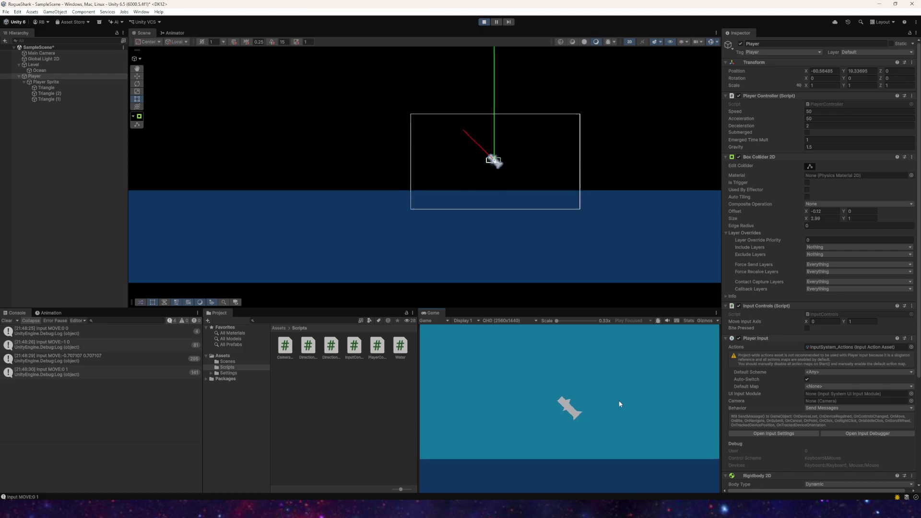
pyautogui.press('a')
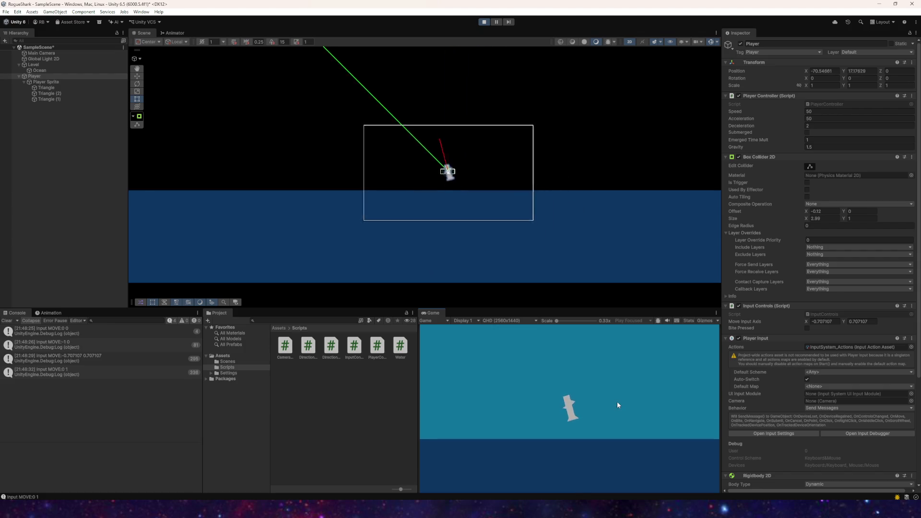
pyautogui.press('w')
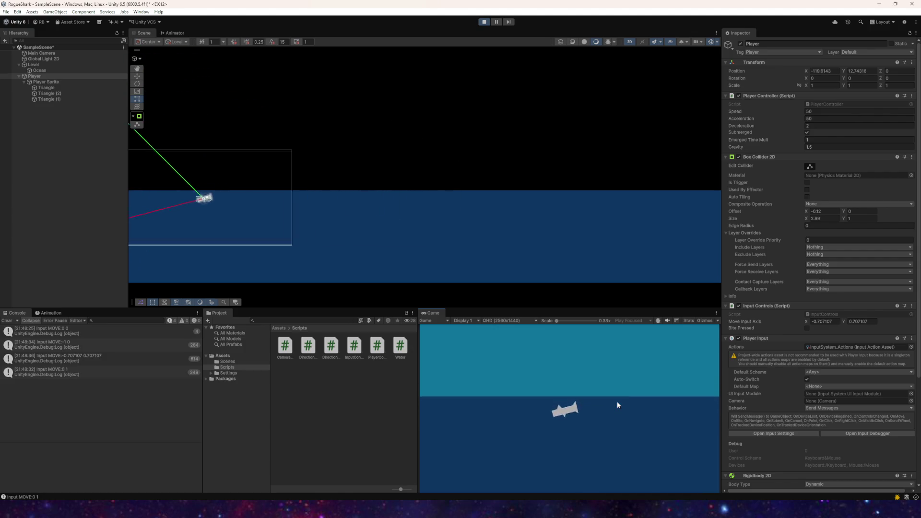
pyautogui.press('s')
pyautogui.press('d')
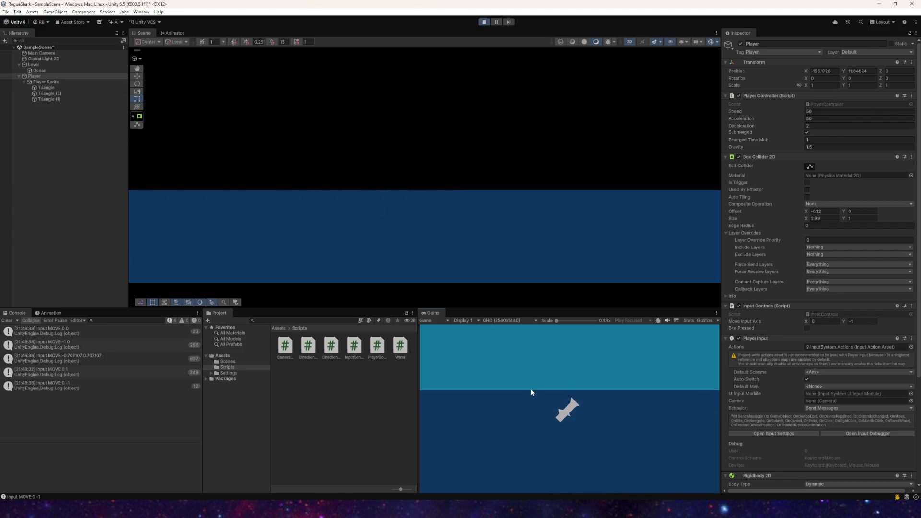
pyautogui.press('w')
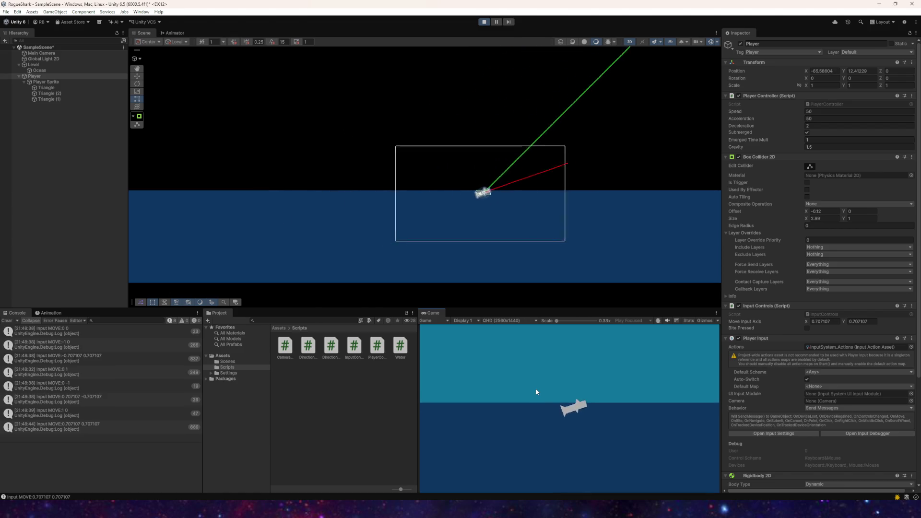
# - Stop the game and review PlayerController.cs in Visual Studio
pyautogui.click(484, 21)
pyautogui.hotkey('alt', 'Tab')
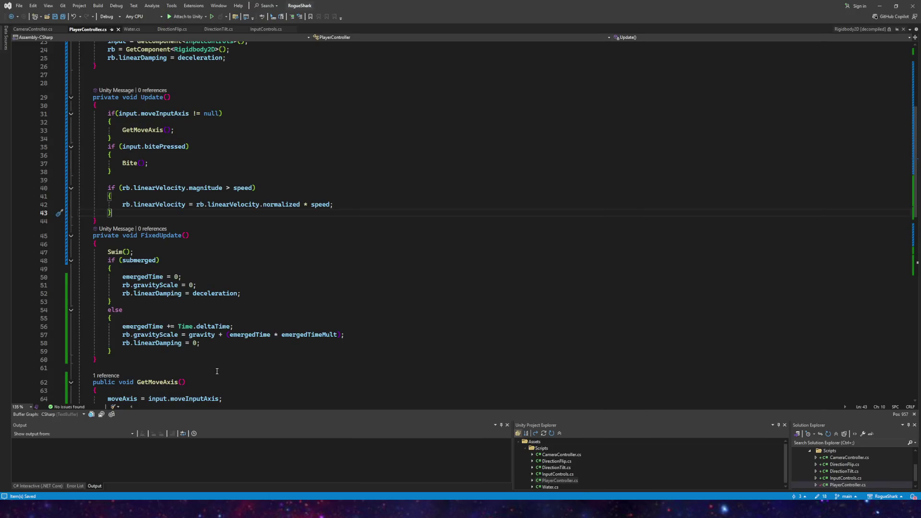
pyautogui.scroll(-5, 194, 326)
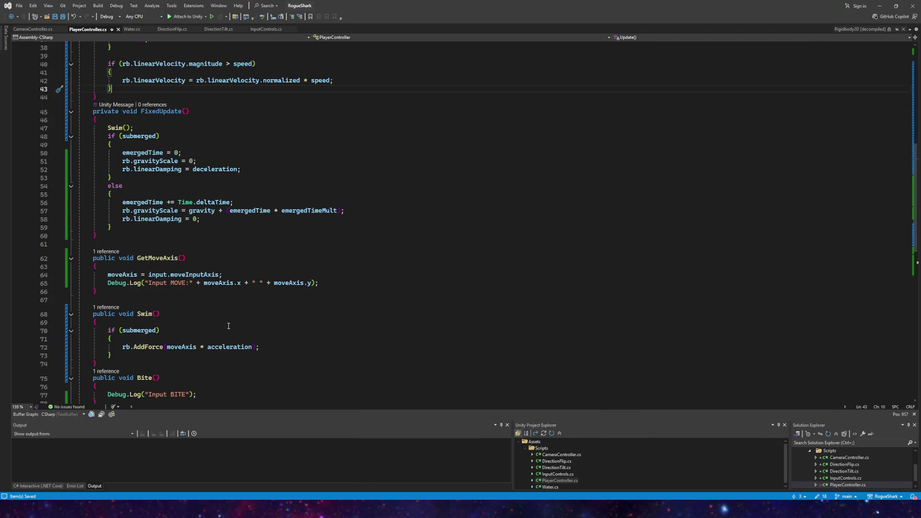
pyautogui.scroll(-1, 234, 323)
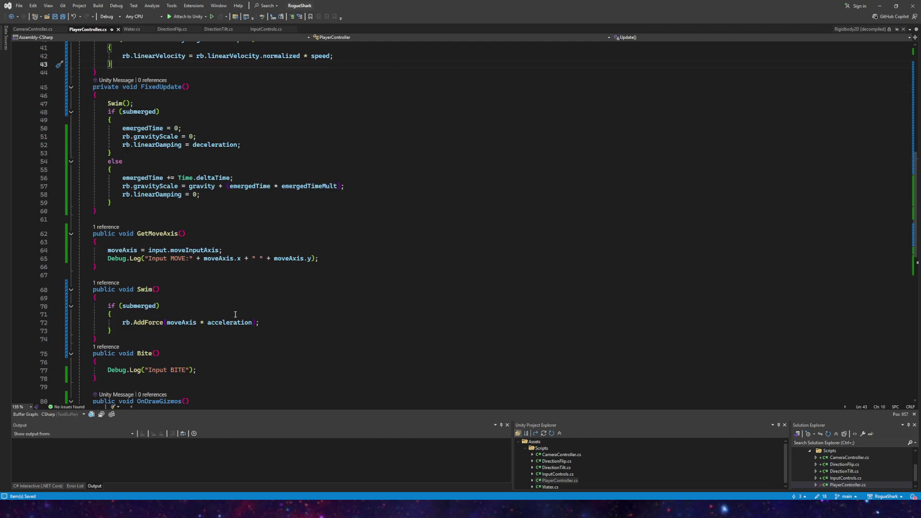
pyautogui.scroll(1, 235, 314)
pyautogui.scroll(3, 225, 304)
pyautogui.scroll(-11, 220, 304)
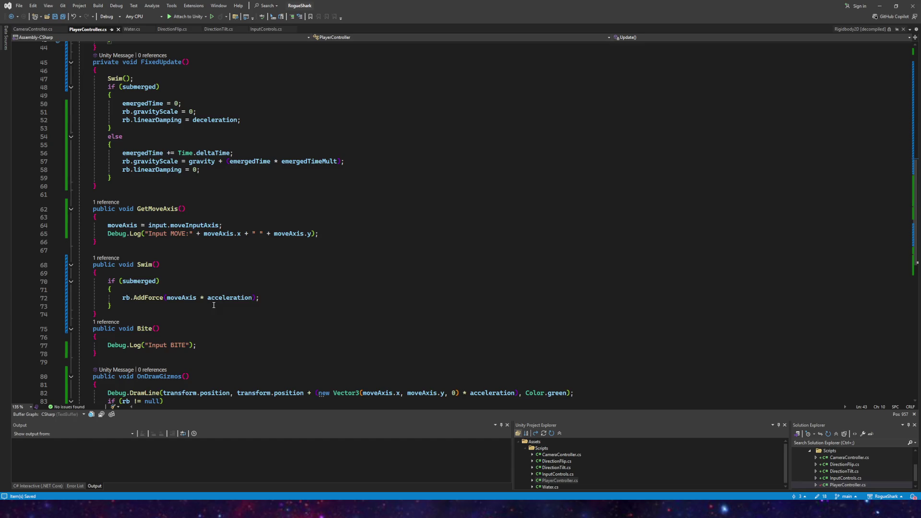
pyautogui.scroll(8, 214, 306)
pyautogui.scroll(6, 214, 306)
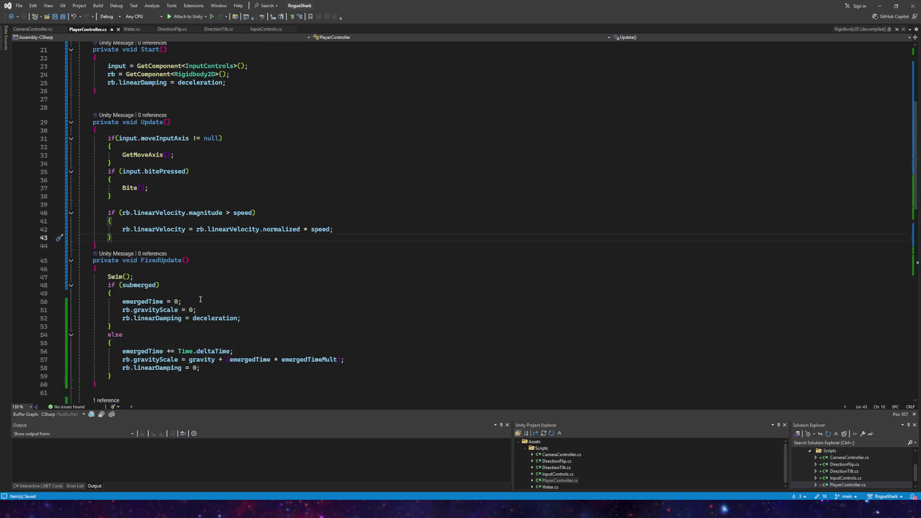
pyautogui.scroll(2, 200, 300)
pyautogui.scroll(-13, 197, 293)
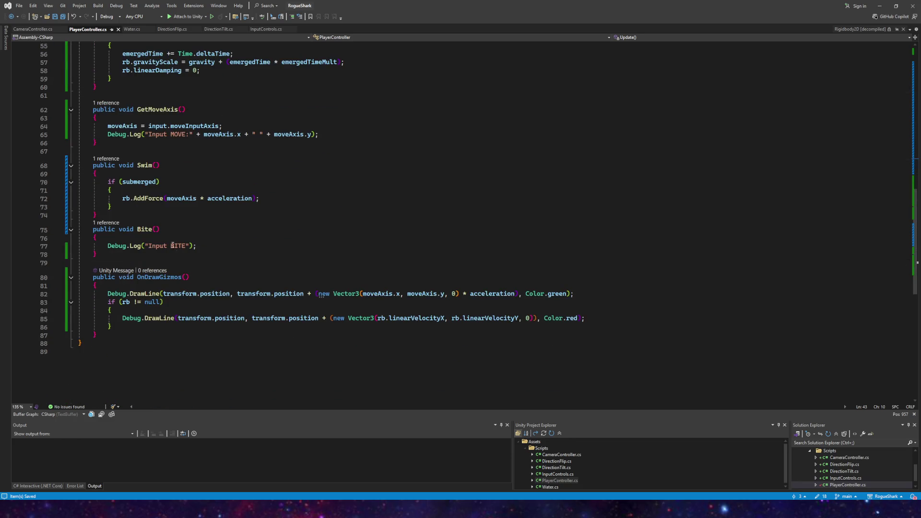
# - Start an 'if(' line inside Swim's submerged block, then delete it
pyautogui.click(152, 194)
pyautogui.press('Return')
pyautogui.write('if(')
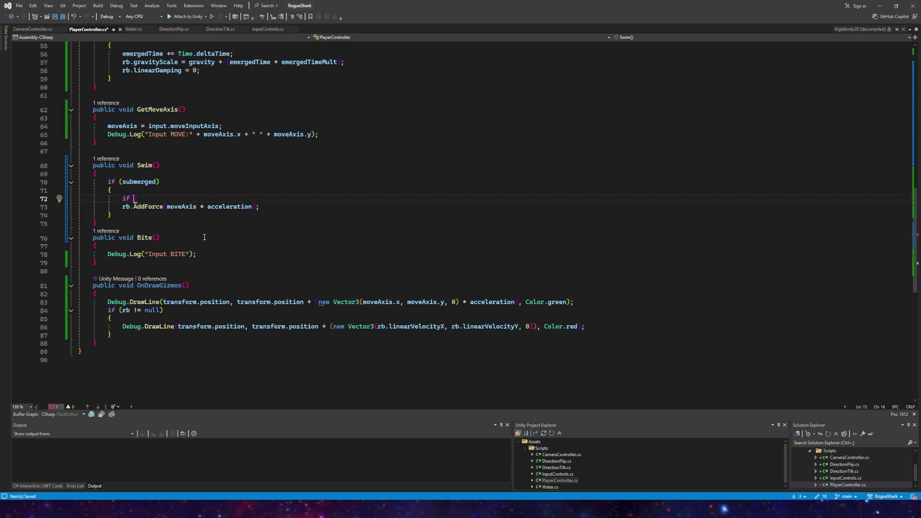
pyautogui.press('BackSpace')
pyautogui.press('BackSpace')
pyautogui.press('BackSpace')
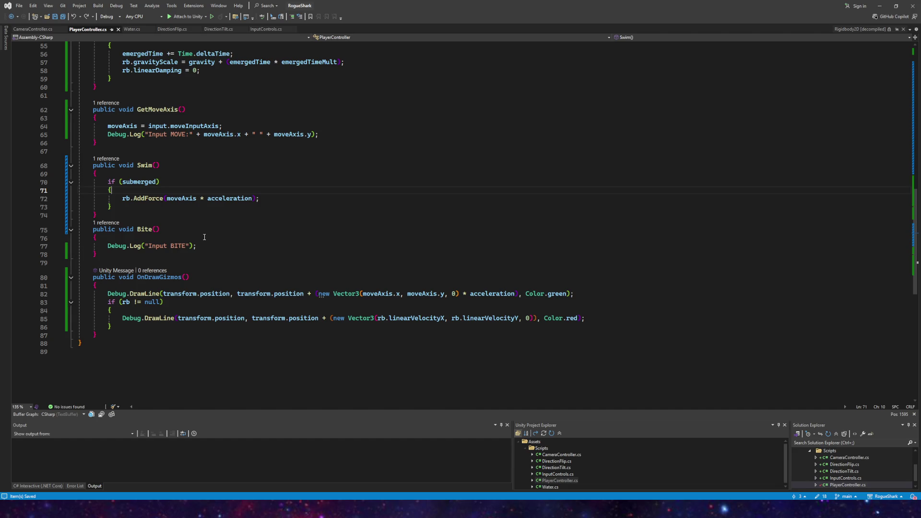
pyautogui.scroll(10, 204, 237)
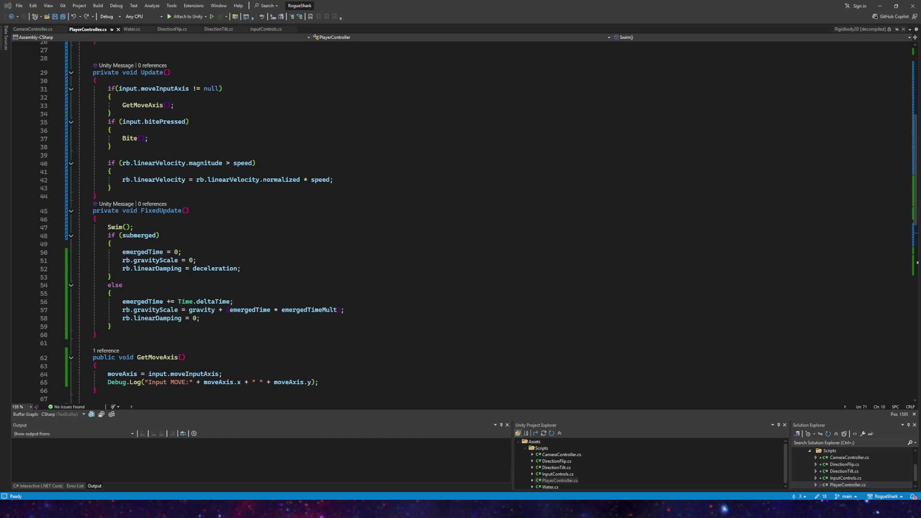
# - Undo back to the version with the speed clamp in Swim and save the script
pyautogui.hotkey('ctrl', 'z')
pyautogui.hotkey('ctrl', 'z')
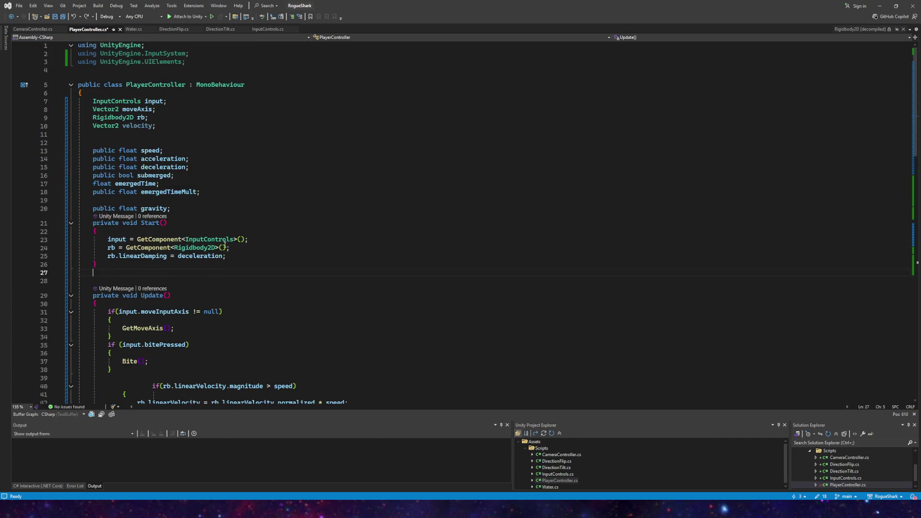
pyautogui.keyDown('ctrl'); pyautogui.scroll(-1, 259, 262); pyautogui.keyUp('ctrl')
pyautogui.hotkey('ctrl', 'z')
pyautogui.hotkey('ctrl', 'z')
pyautogui.hotkey('ctrl', 'z')
pyautogui.hotkey('ctrl', 'z')
pyautogui.hotkey('ctrl', 'z')
pyautogui.hotkey('ctrl', 'z')
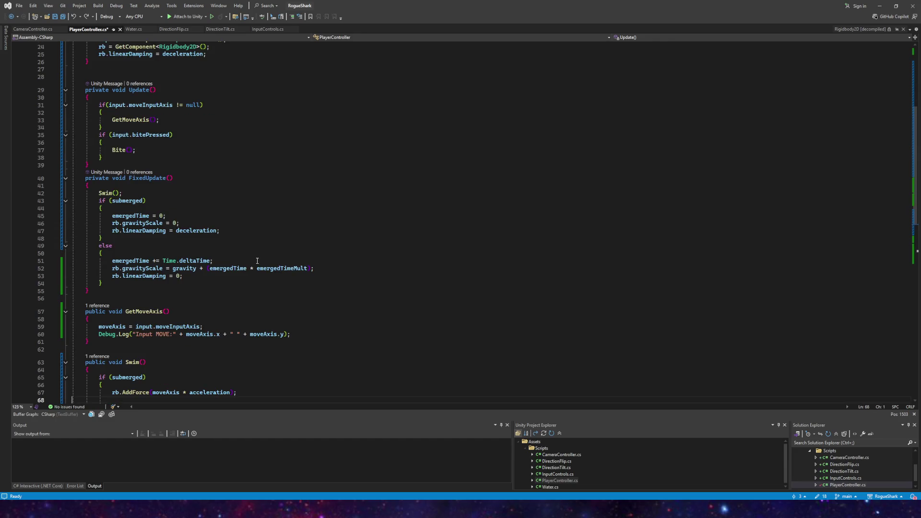
pyautogui.click(332, 272)
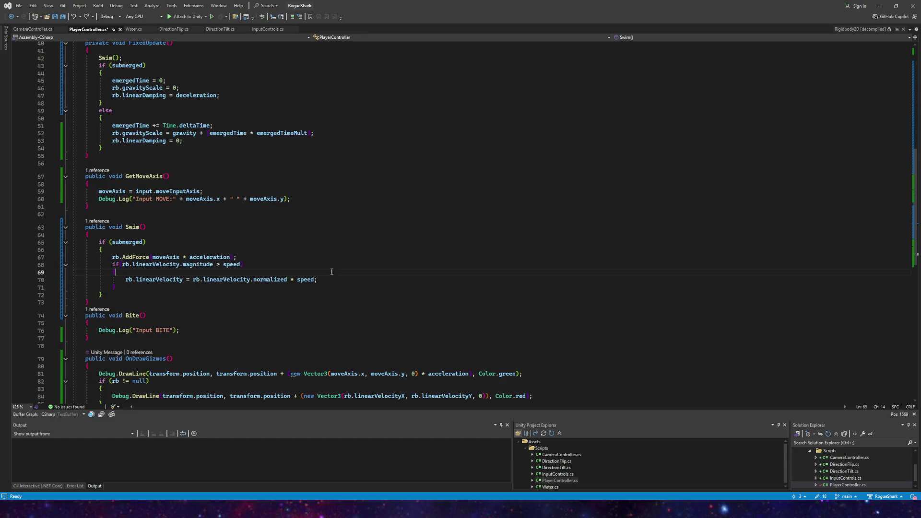
pyautogui.hotkey('ctrl', 's')
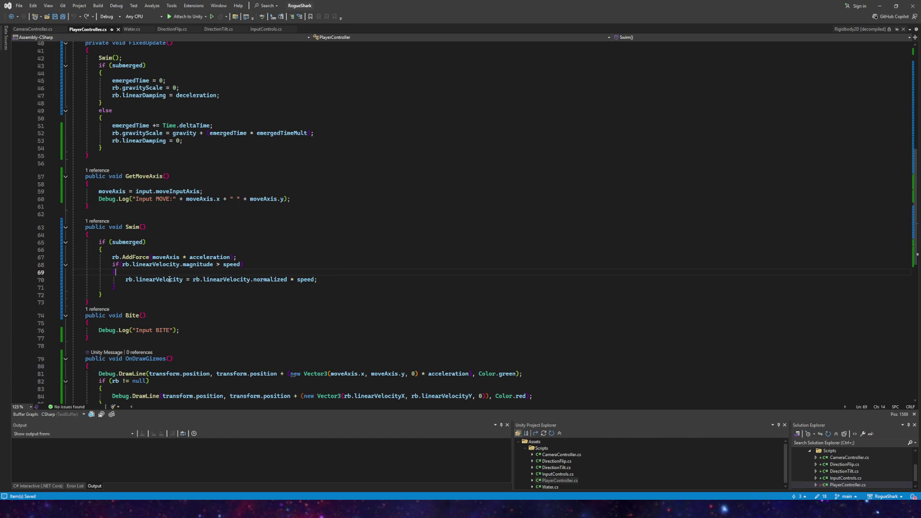
# - Move the Swim() call into Update below the bite check, save, and switch to Unity
pyautogui.scroll(5, 142, 250)
pyautogui.click(98, 193)
pyautogui.hotkey('alt', 'Up')
pyautogui.hotkey('alt', 'Up')
pyautogui.hotkey('alt', 'Up')
pyautogui.hotkey('alt', 'Down')
pyautogui.hotkey('ctrl', 's')
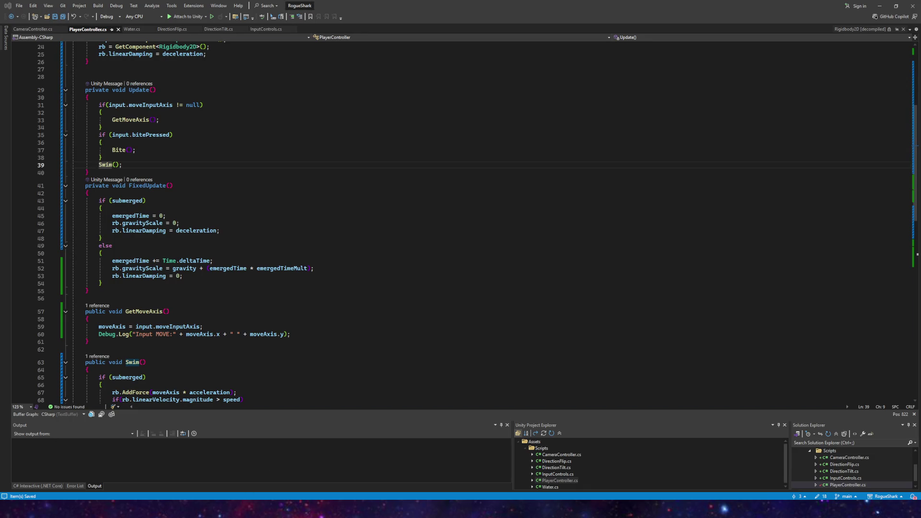
pyautogui.hotkey('alt', 'Tab')
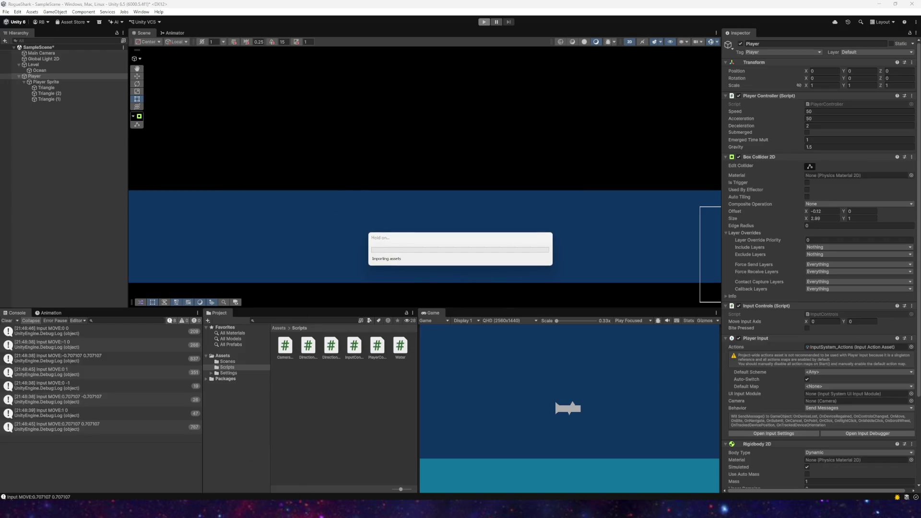
# - Enter Play mode and swim the shark left, up, down and back toward the surface
pyautogui.moveTo(271, 490)
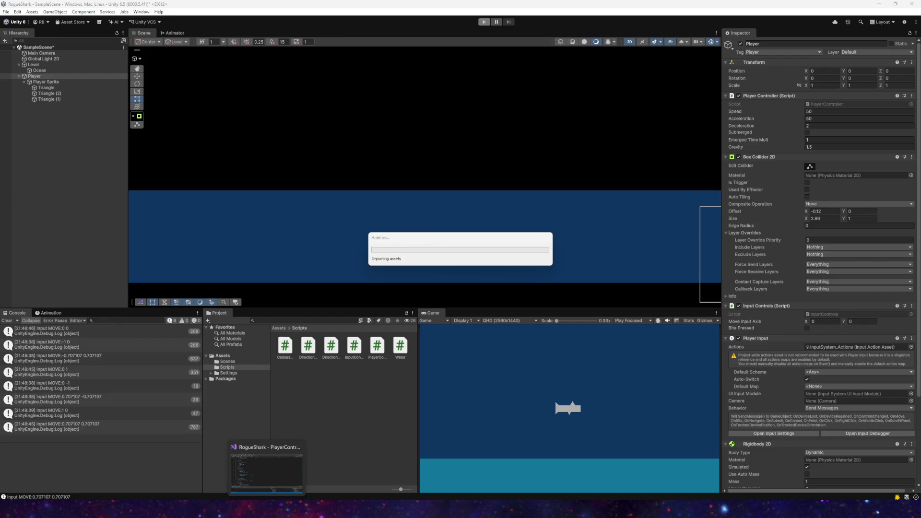
pyautogui.hotkey('ctrl', 'p')
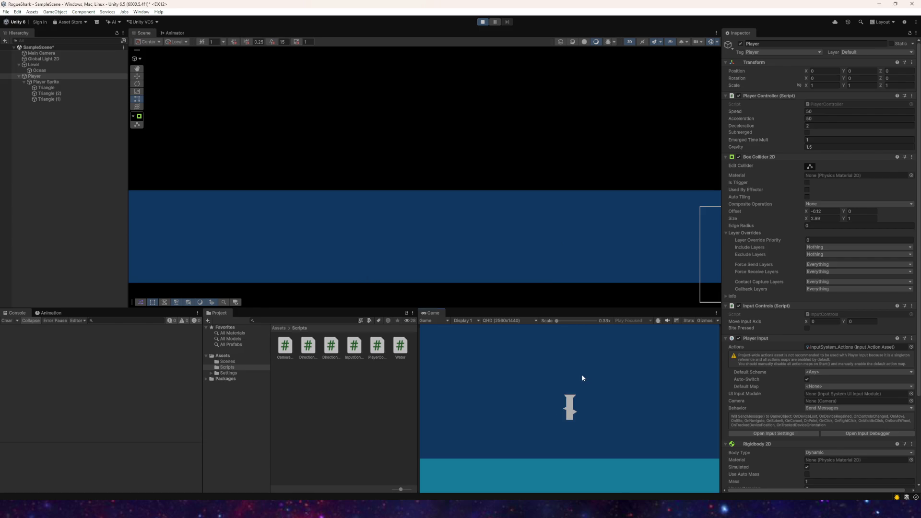
pyautogui.press('a')
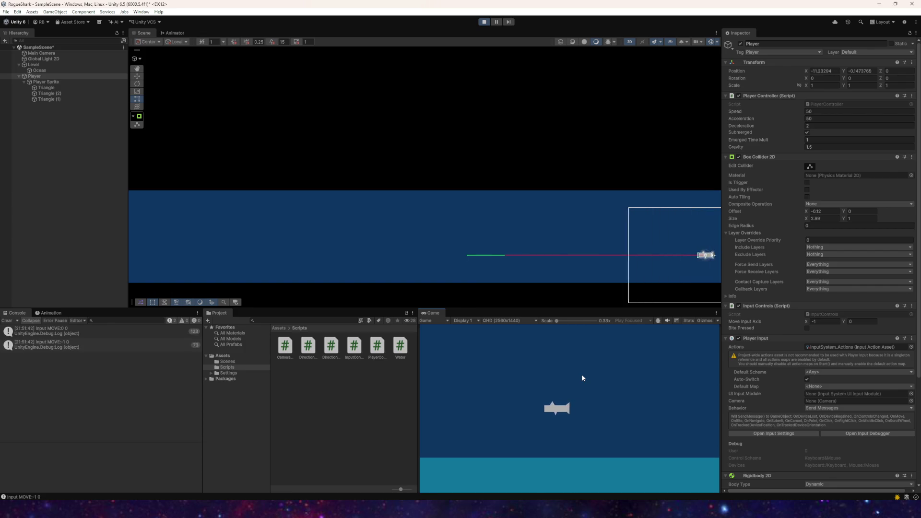
pyautogui.press('w')
pyautogui.press('s')
pyautogui.press('w')
pyautogui.press('d')
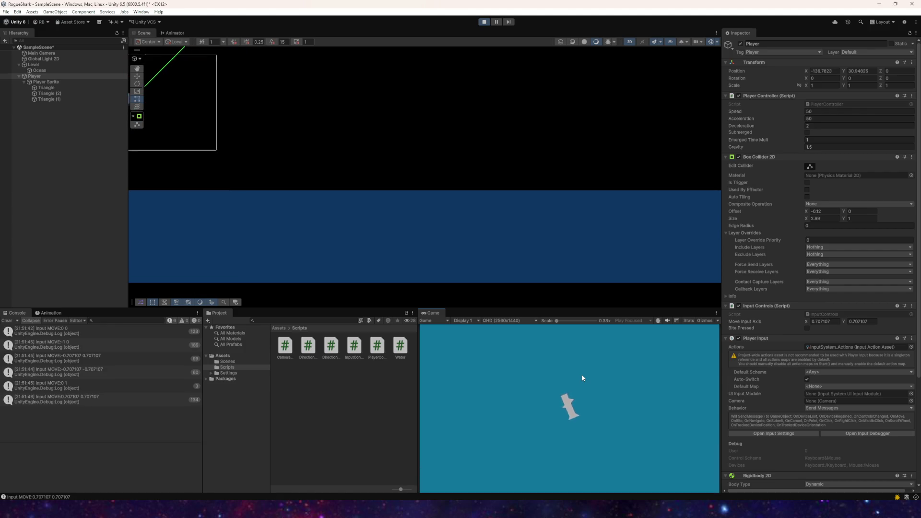
pyautogui.hotkey('w', 'd')
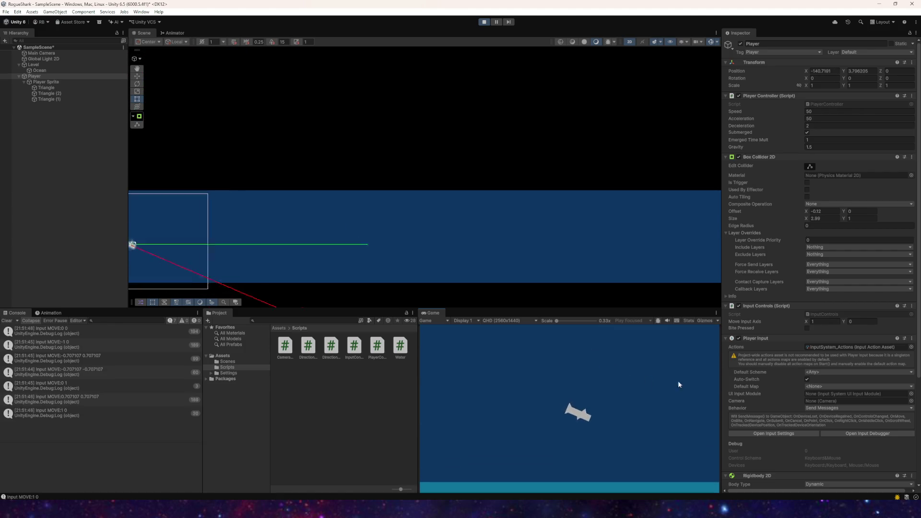
# - Scroll the Console's MOVE logs, steer the shark right and around, then stop Play mode
pyautogui.scroll(-4, 788, 390)
pyautogui.scroll(-3, 795, 395)
pyautogui.press('d')
pyautogui.press('s')
pyautogui.hotkey('w', 'd')
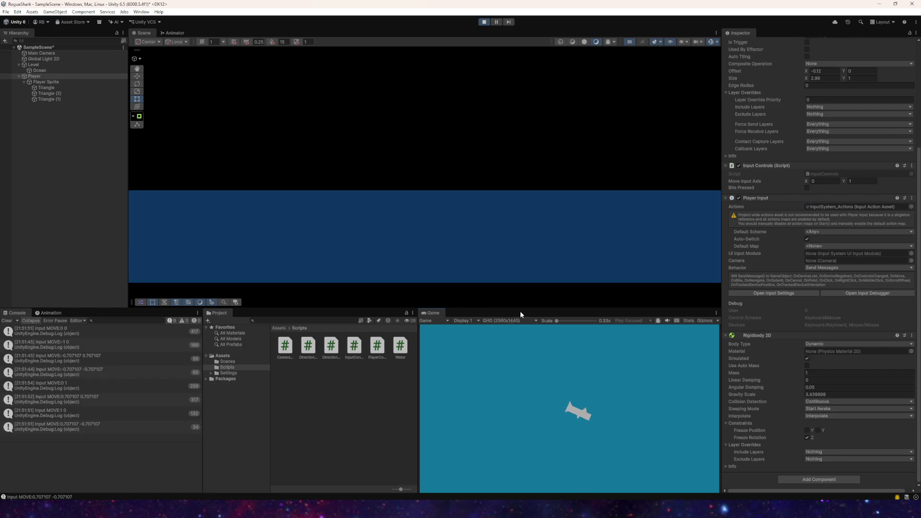
pyautogui.hotkey('s', 'a')
pyautogui.hotkey('w', 'a')
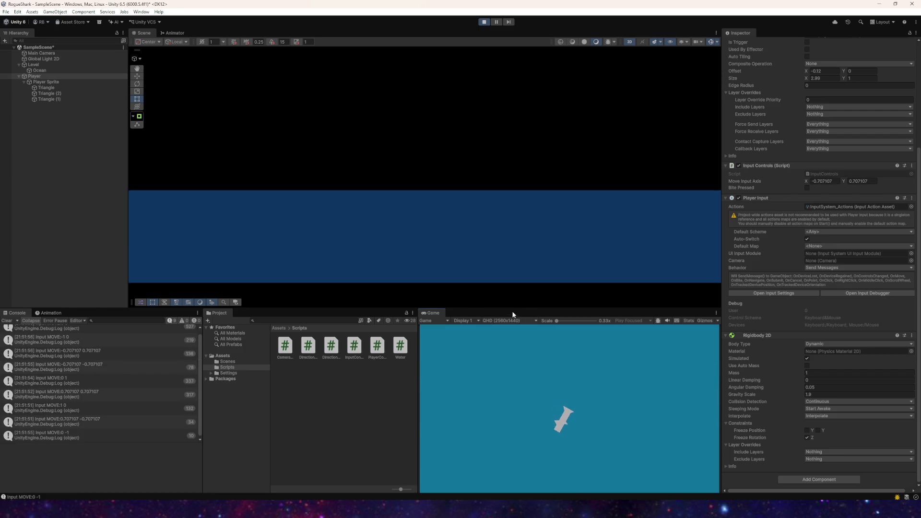
pyautogui.click(484, 22)
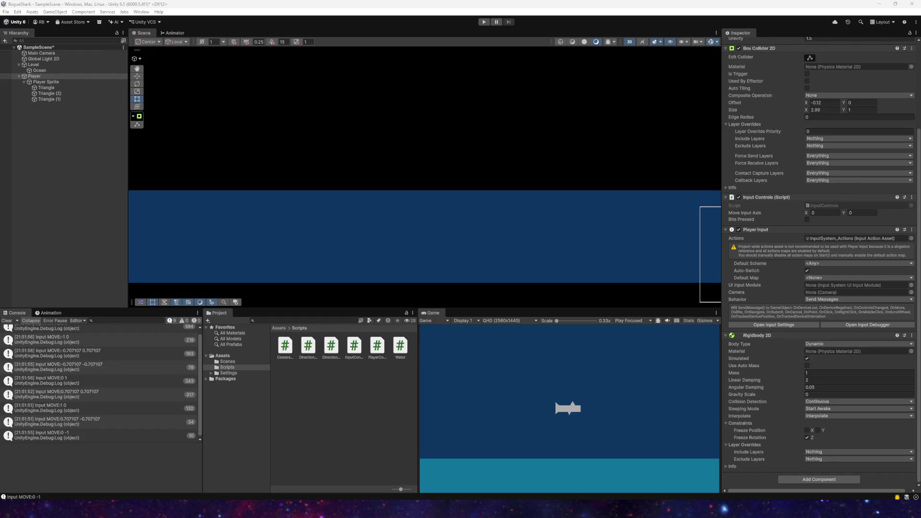
# - In Swim's speed check on line 68, wrap speed as (speed * Time.deltaTime)
pyautogui.hotkey('alt', 'Tab')
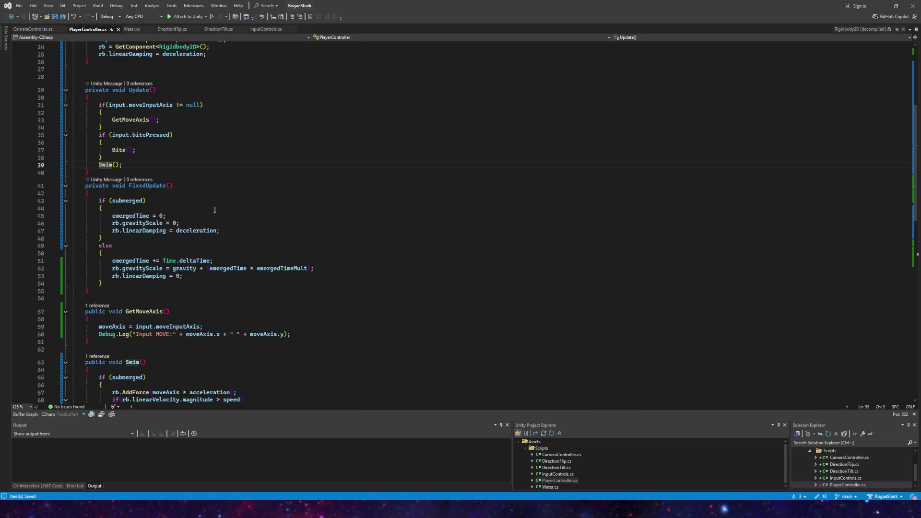
pyautogui.scroll(-3, 215, 209)
pyautogui.scroll(6, 177, 213)
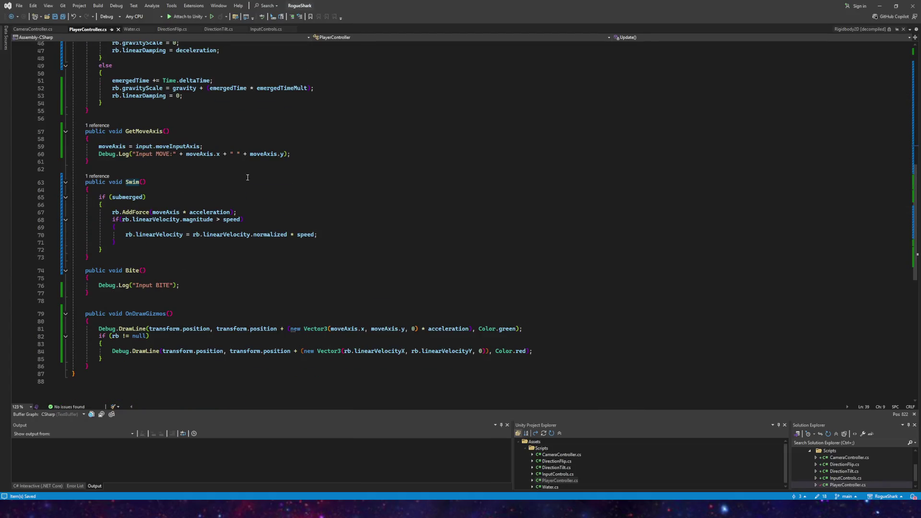
pyautogui.click(222, 287)
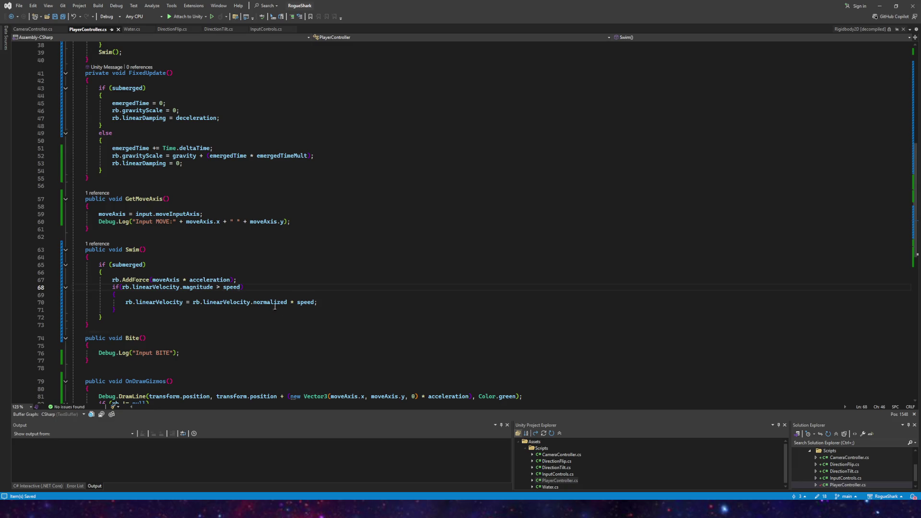
pyautogui.write('(')
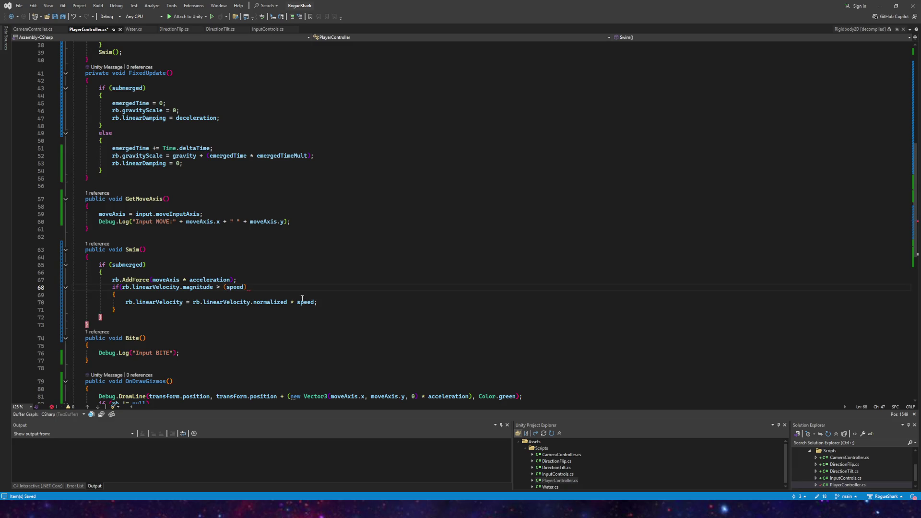
pyautogui.press('Right')
pyautogui.press('Right')
pyautogui.write(')')
pyautogui.write(' Time.deltaTime')
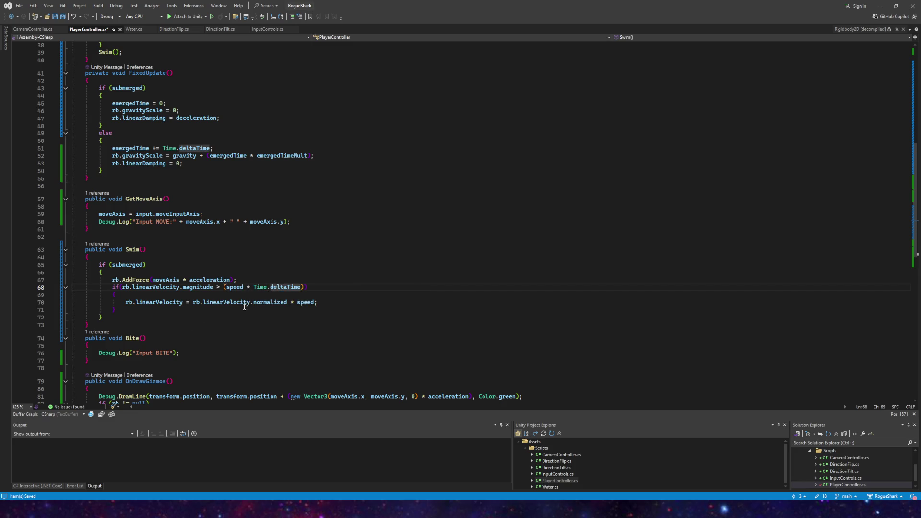
# - Make line 70's velocity clamp use (speed * Time.deltaTime), save, and return to Unity
pyautogui.click(298, 302)
pyautogui.write('(')
pyautogui.click(318, 303)
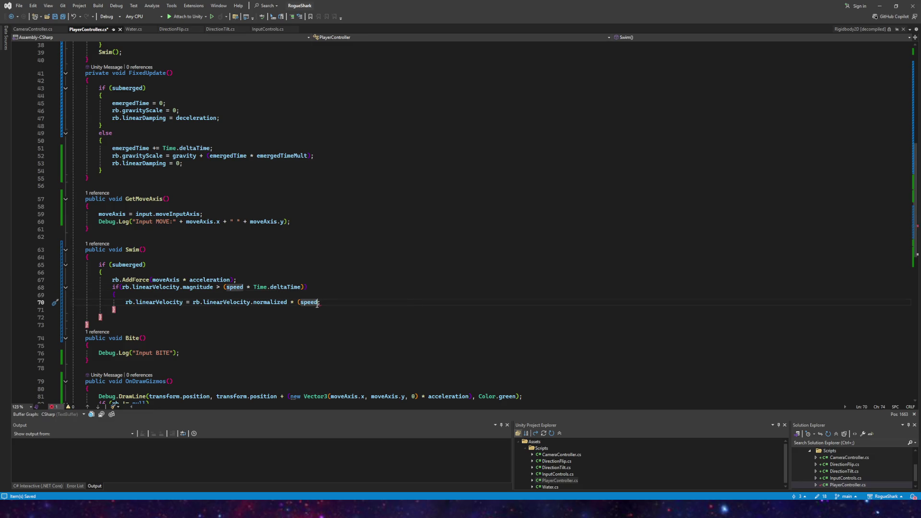
pyautogui.write(')')
pyautogui.press('Left')
pyautogui.write('* Time.deltaTime')
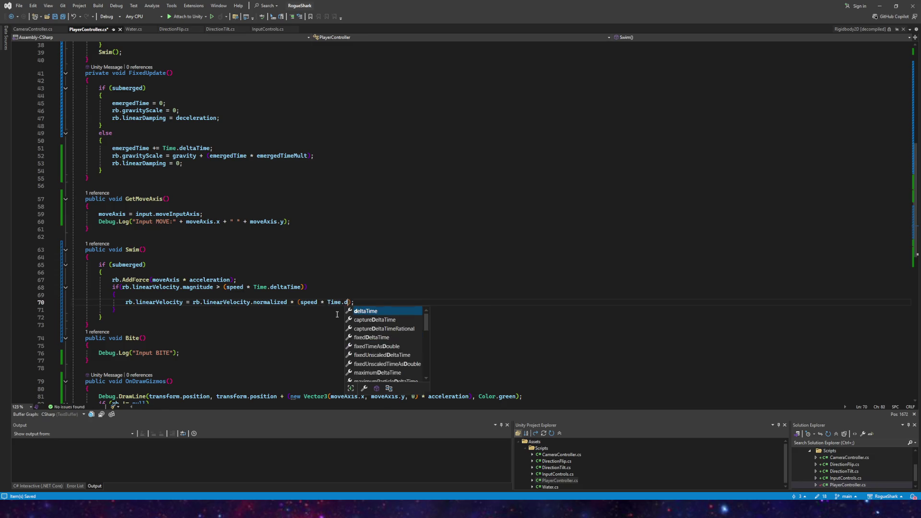
pyautogui.click(63, 16)
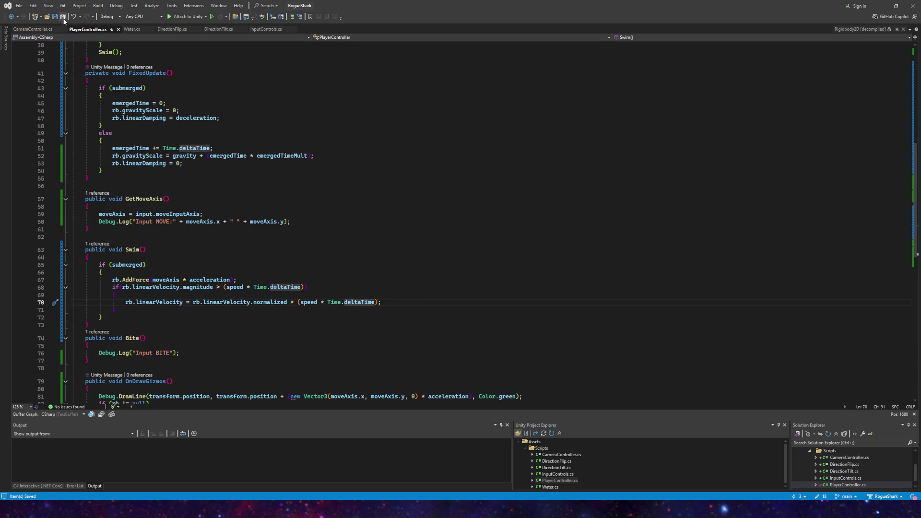
pyautogui.moveTo(235, 508)
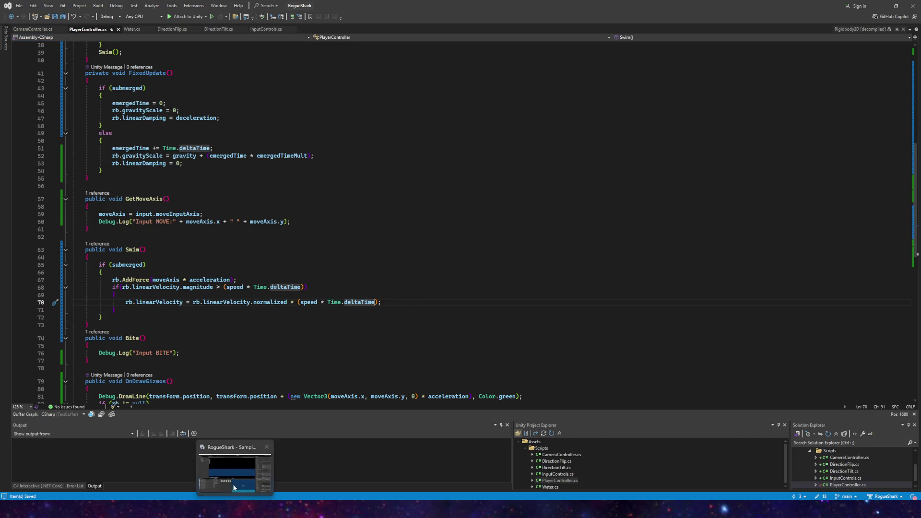
pyautogui.click(233, 475)
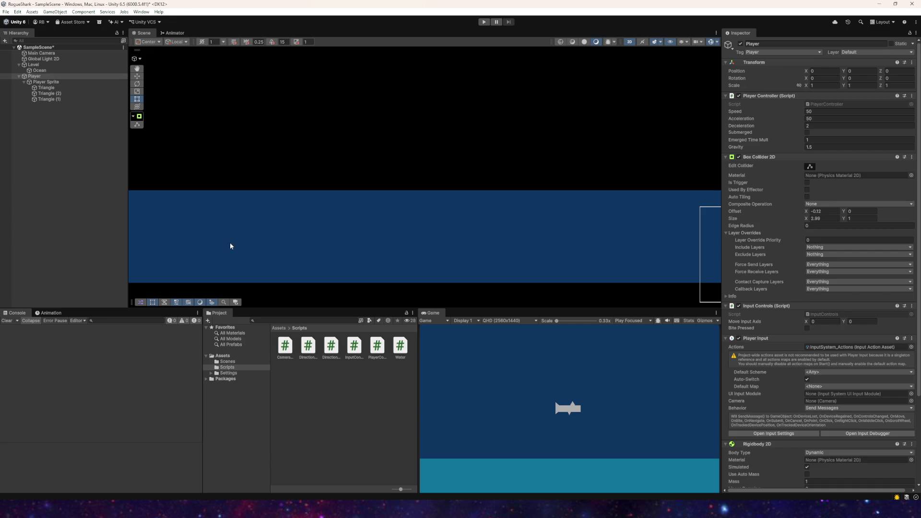
# - Play-test the shark swimming left and diagonally up and down, then stop and return to Visual Studio
pyautogui.click(484, 22)
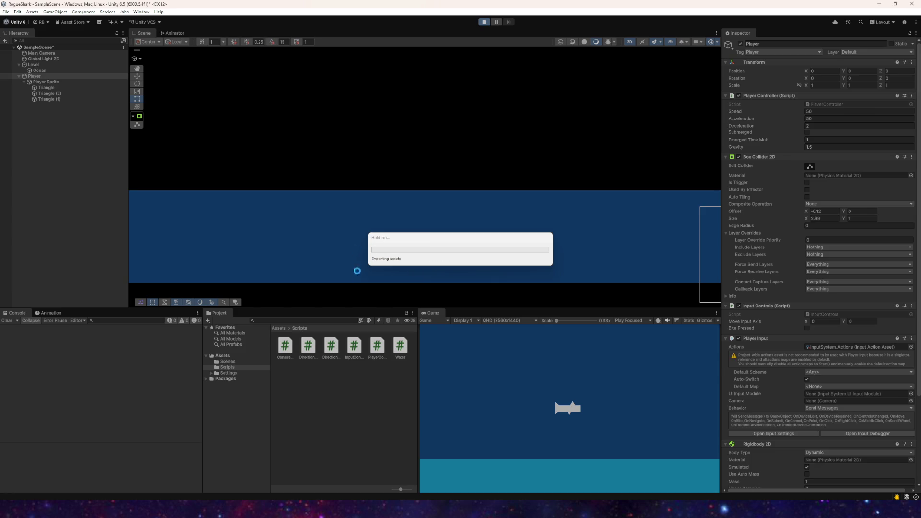
pyautogui.press('a')
pyautogui.press('w')
pyautogui.press('s')
pyautogui.press('w')
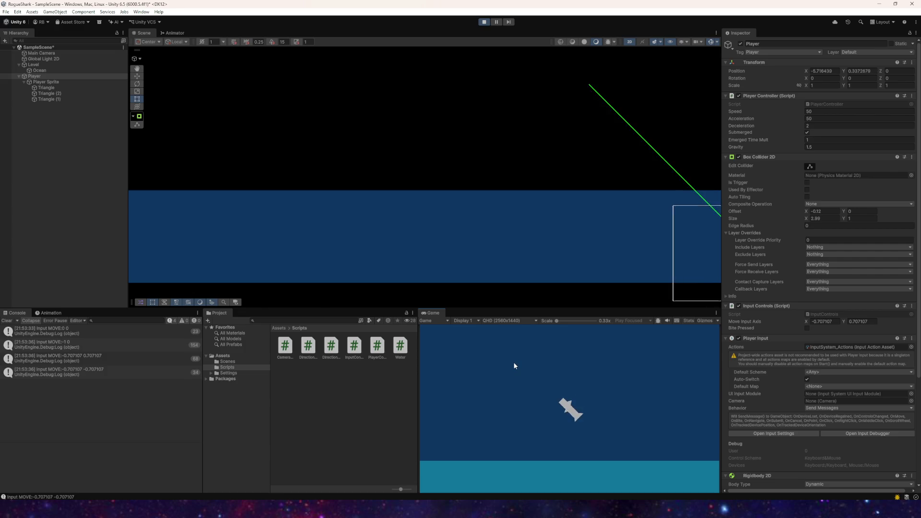
pyautogui.press('s')
pyautogui.press('s')
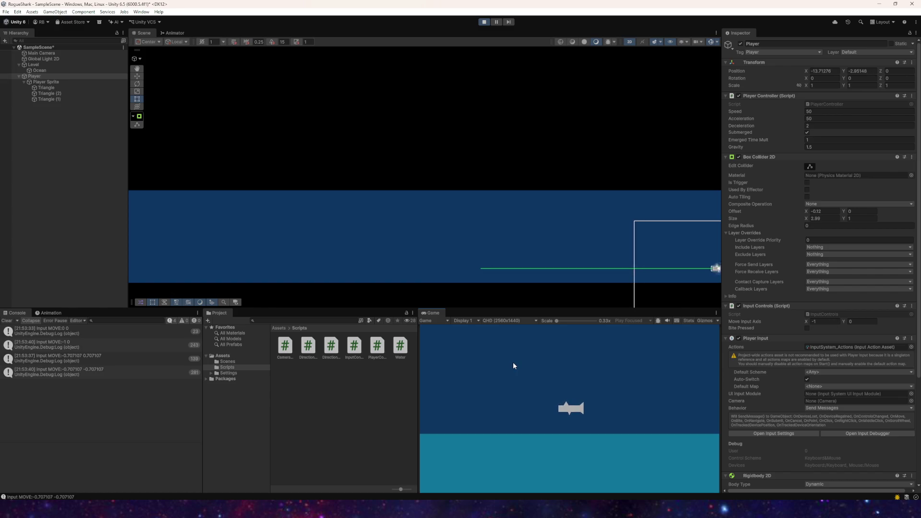
pyautogui.click(481, 22)
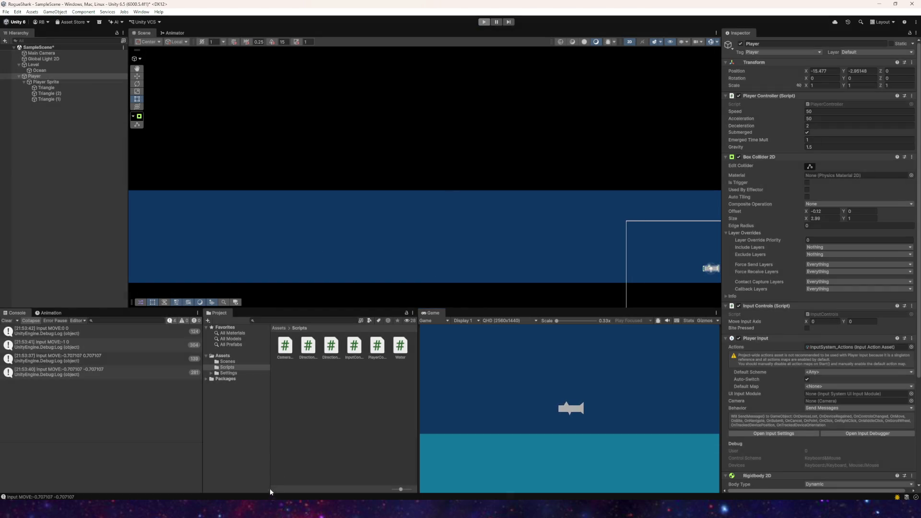
pyautogui.hotkey('alt', 'Tab')
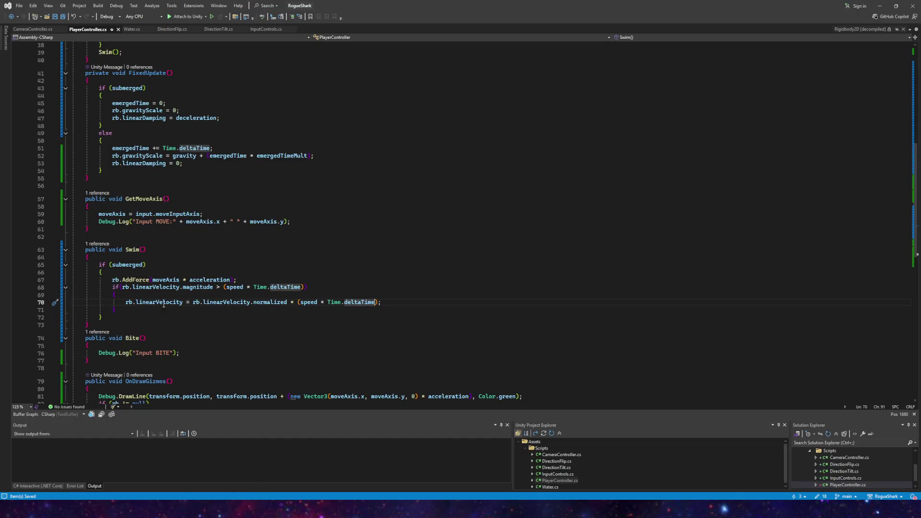
# - Undo the deltaTime edits so the speed check and clamp use plain speed again
pyautogui.hotkey('ctrl', 'BackSpace')
pyautogui.hotkey('ctrl', 'BackSpace')
pyautogui.hotkey('ctrl', 'BackSpace')
pyautogui.press('BackSpace')
pyautogui.press('BackSpace')
pyautogui.press('BackSpace')
pyautogui.press('Delete')
pyautogui.hotkey('ctrl', 'Left')
pyautogui.press('BackSpace')
pyautogui.hotkey('ctrl', 'z')
pyautogui.hotkey('ctrl', 'z')
pyautogui.hotkey('ctrl', 'z')
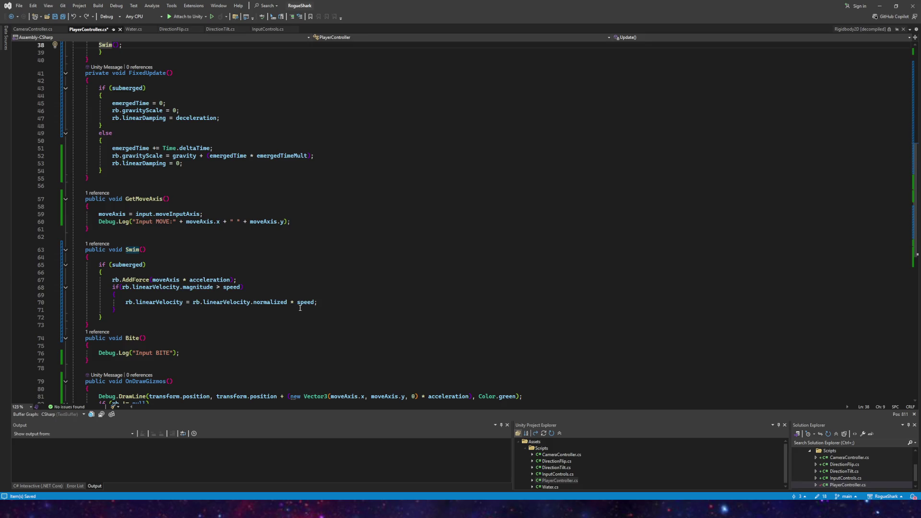
# - Make AddForce multiply moveAxis by (acceleration * Time.deltaTime), save, and switch to Unity
pyautogui.moveTo(292, 304)
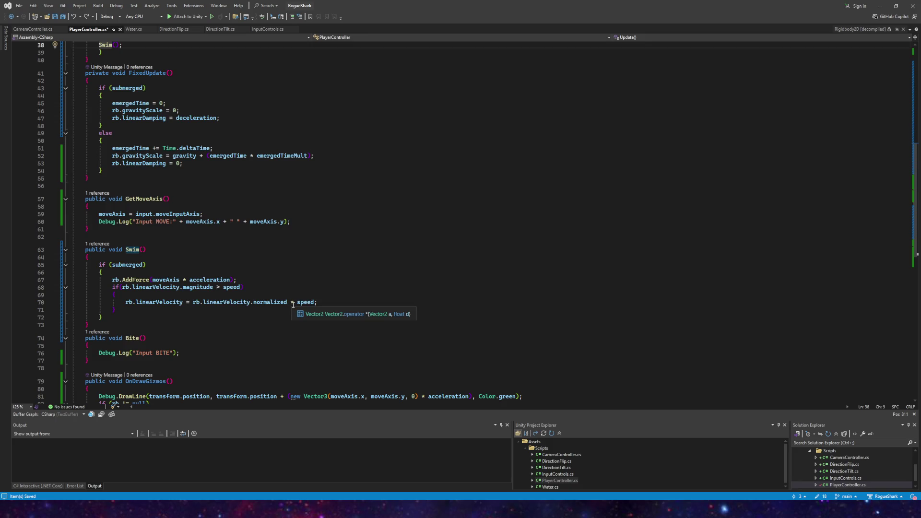
pyautogui.click(230, 281)
pyautogui.write('*')
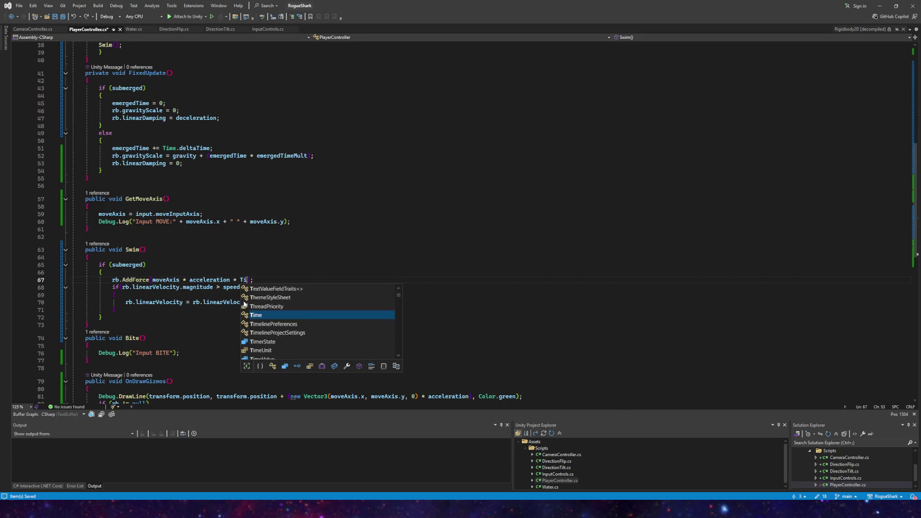
pyautogui.press('BackSpace')
pyautogui.press('BackSpace')
pyautogui.press('BackSpace')
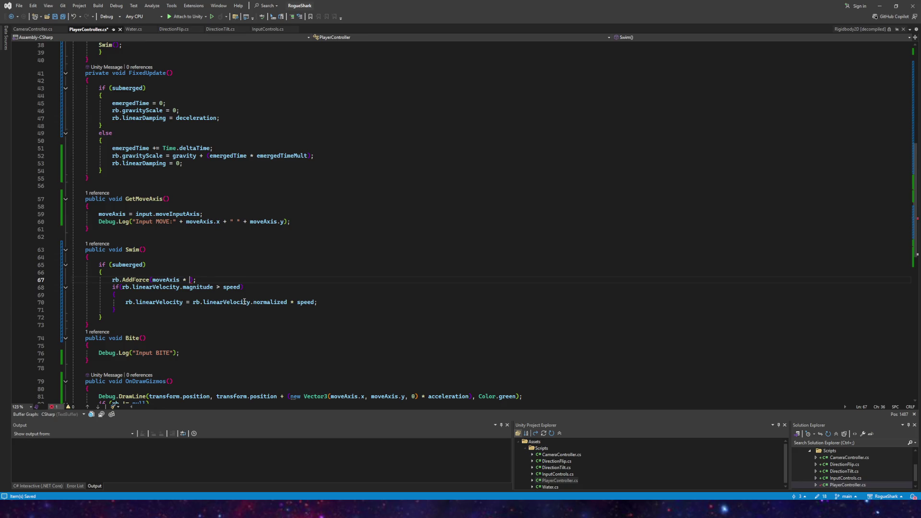
pyautogui.write('(acceleration *')
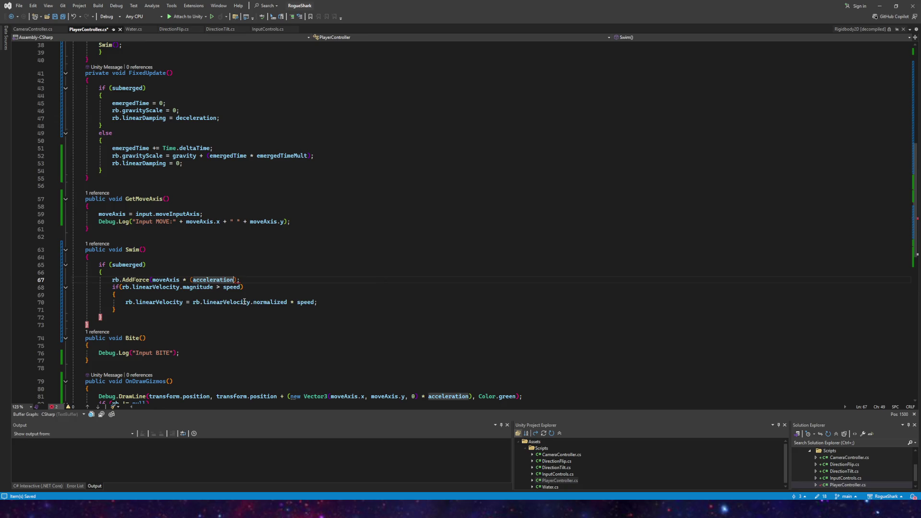
pyautogui.write(' Time.deltaTime')
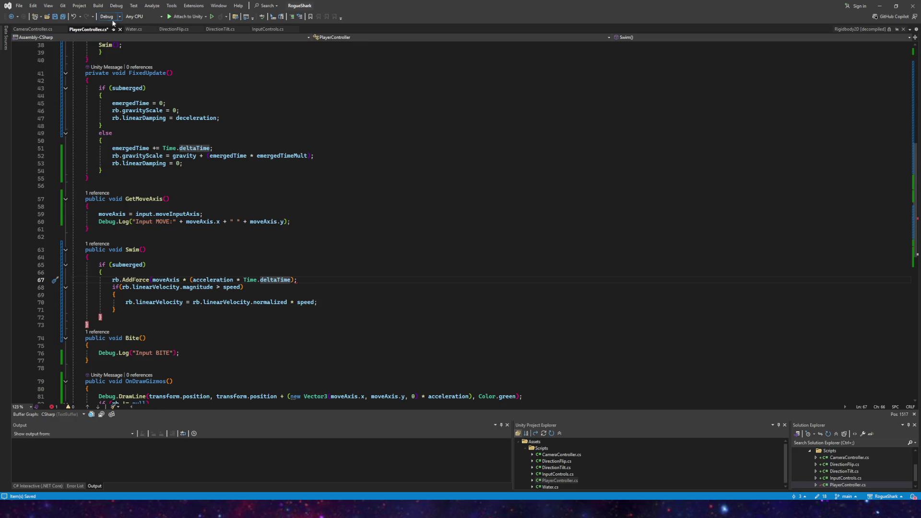
pyautogui.click(63, 16)
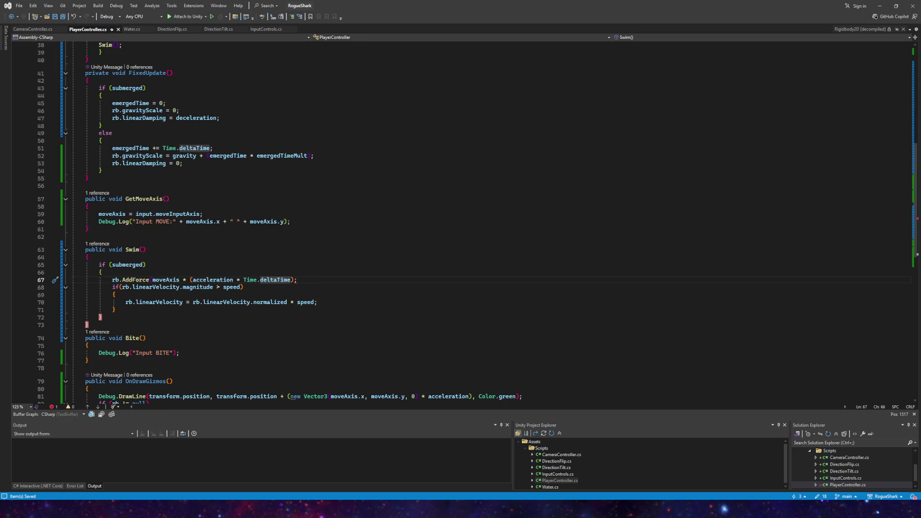
pyautogui.moveTo(235, 509)
pyautogui.click(235, 473)
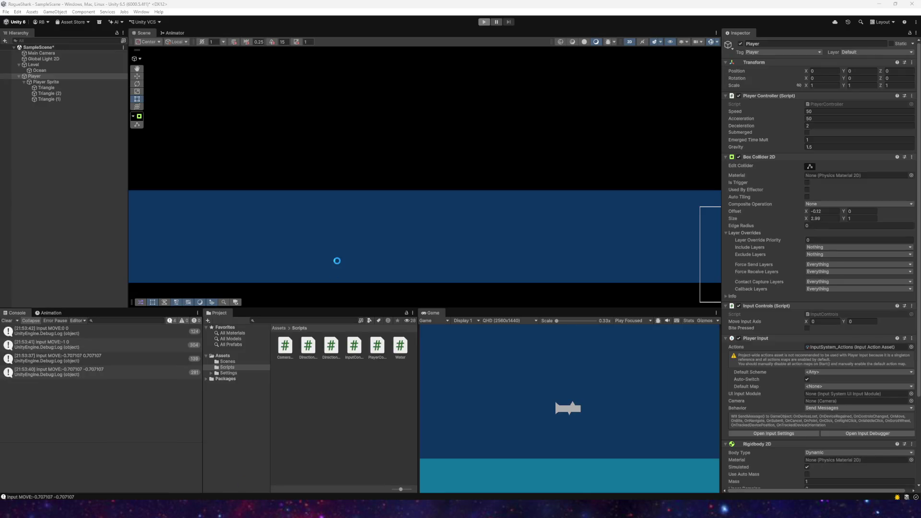
# - After Play shows a compile error, add the missing ')' to line 67's AddForce call
pyautogui.click(483, 23)
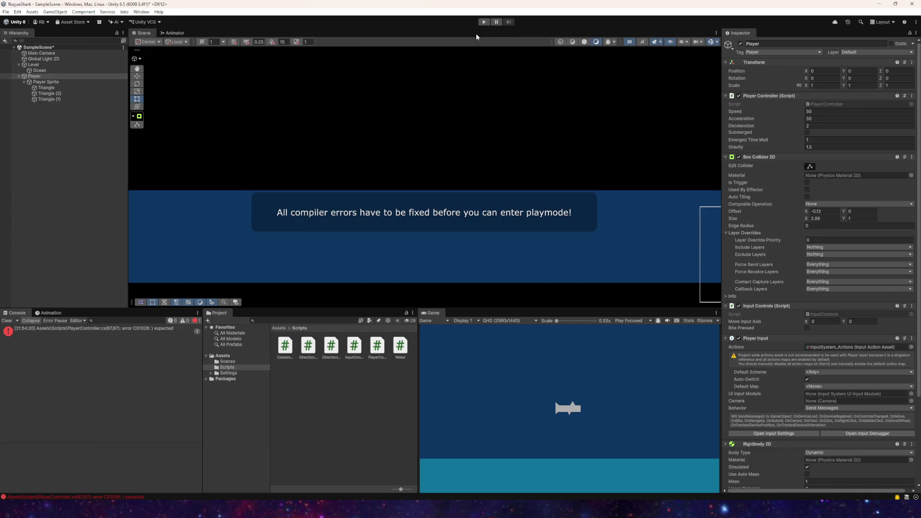
pyautogui.hotkey('alt', 'Tab')
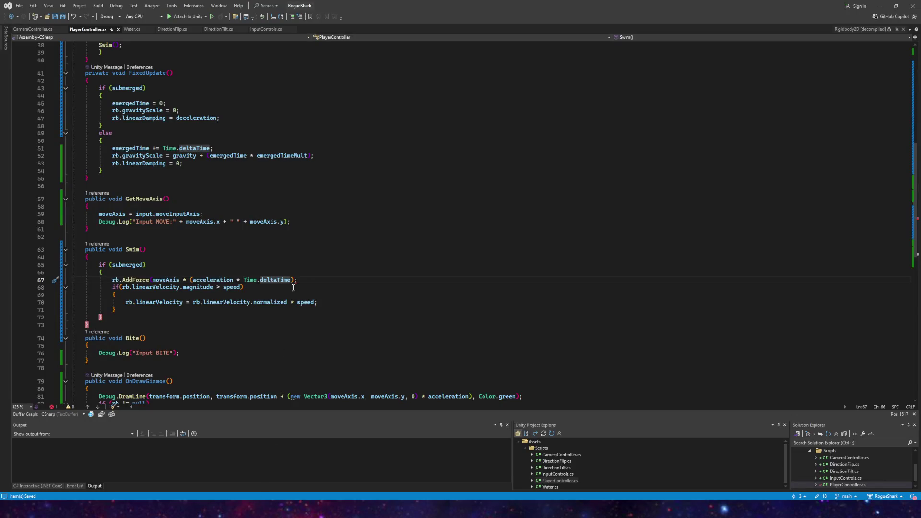
pyautogui.write(')')
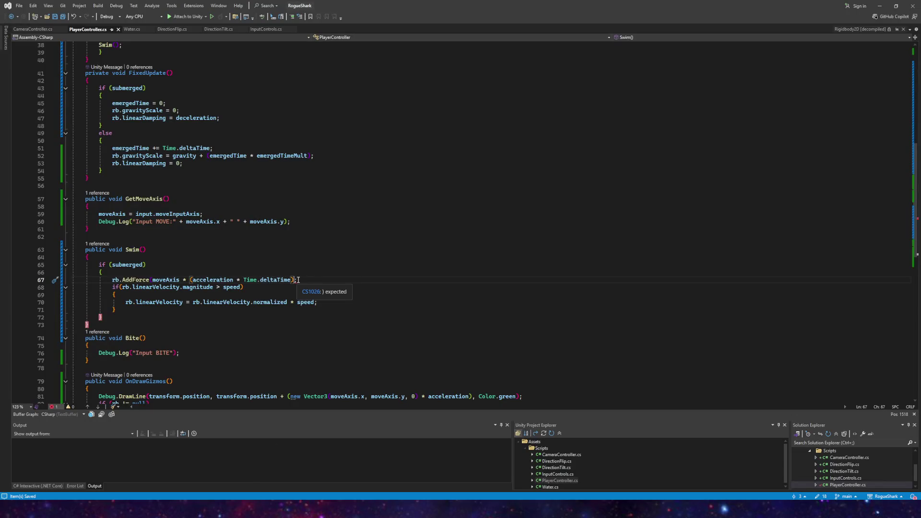
pyautogui.write(')')
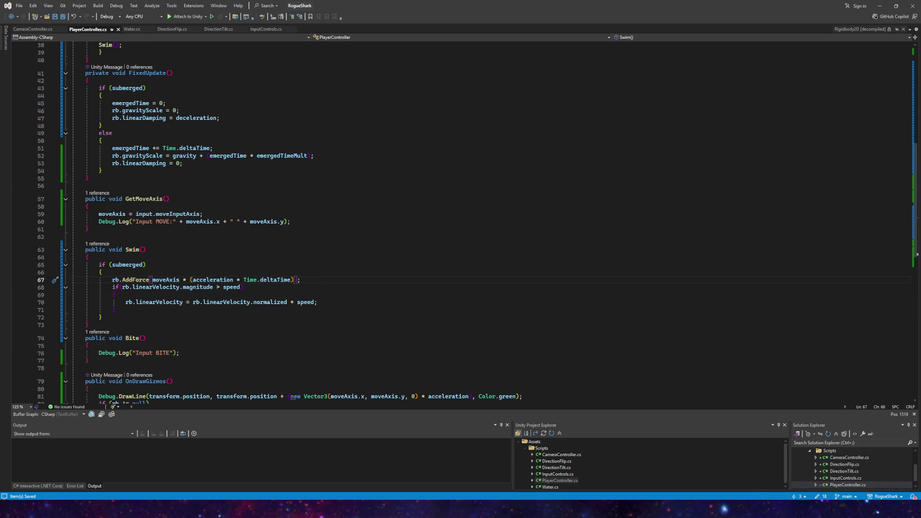
pyautogui.click(254, 451)
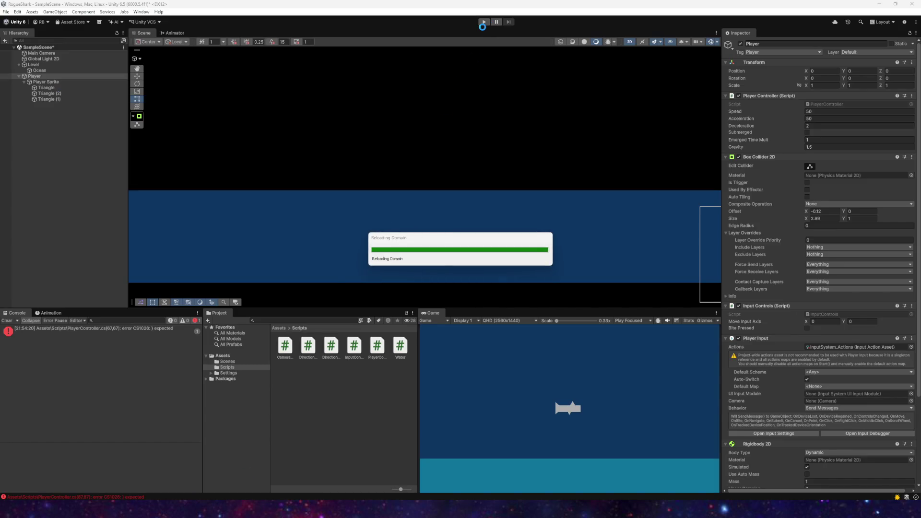